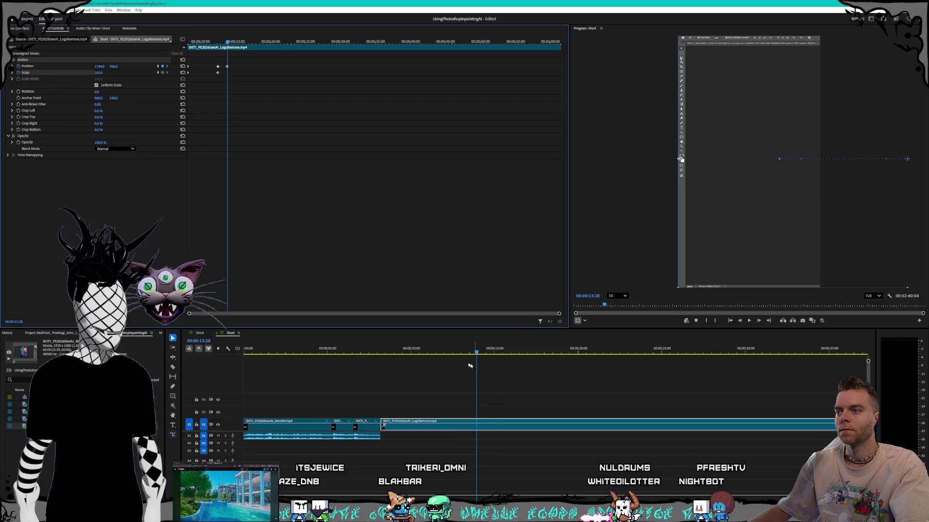
# Step: Zoom the Photoshop capture to Scale 214 and pan it to Position X 2044 near 13 seconds
pyautogui.click(501, 353)
pyautogui.moveTo(515, 353)
pyautogui.mouseDown()
pyautogui.moveTo(453, 362)
pyautogui.moveTo(480, 361)
pyautogui.mouseUp()
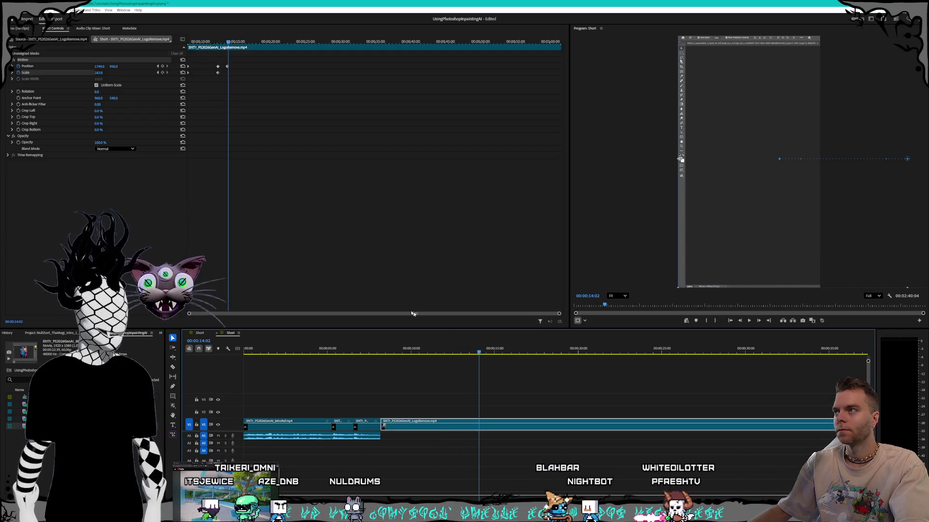
pyautogui.click(239, 111)
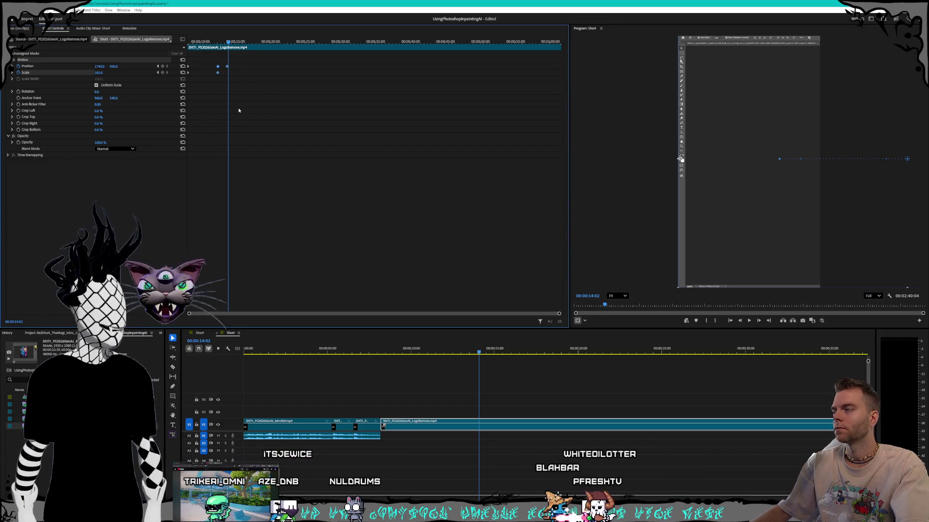
pyautogui.press('Left')
pyautogui.press('Left')
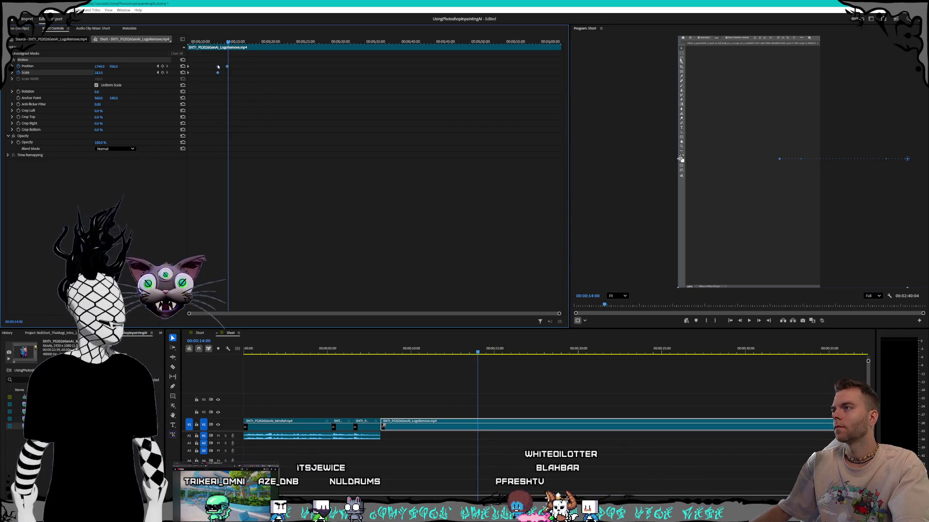
pyautogui.moveTo(212, 43); pyautogui.dragTo(225, 43)
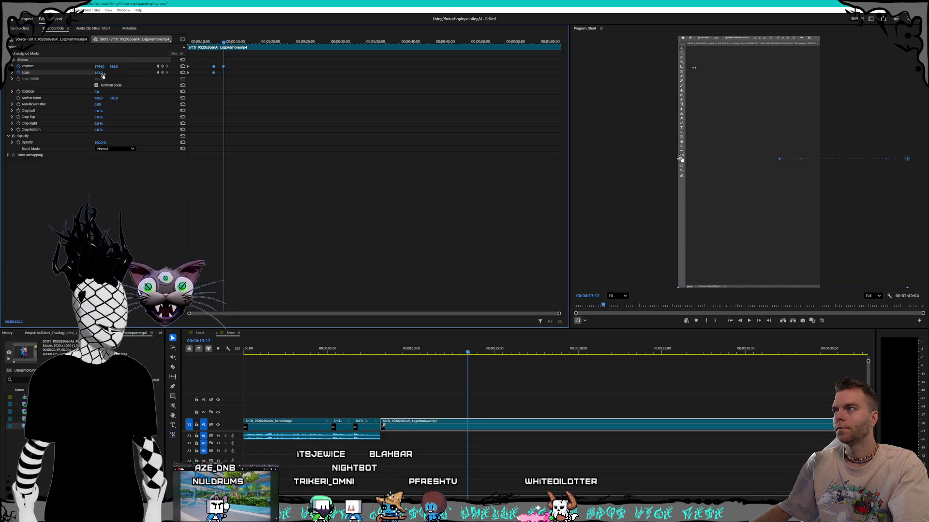
pyautogui.moveTo(99, 74)
pyautogui.mouseDown()
pyautogui.moveTo(113, 73)
pyautogui.moveTo(97, 69)
pyautogui.mouseUp()
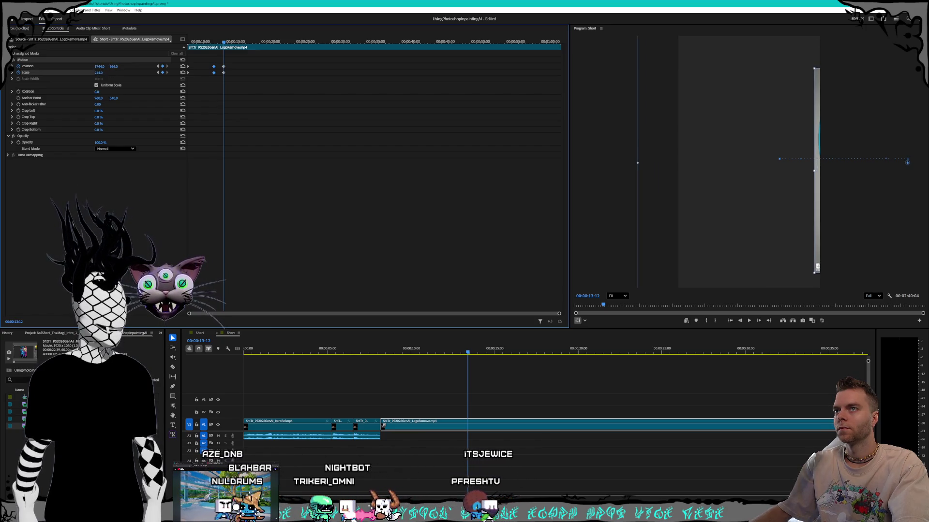
pyautogui.moveTo(98, 69)
pyautogui.mouseDown()
pyautogui.moveTo(697, 60)
pyautogui.moveTo(697, 79)
pyautogui.mouseUp()
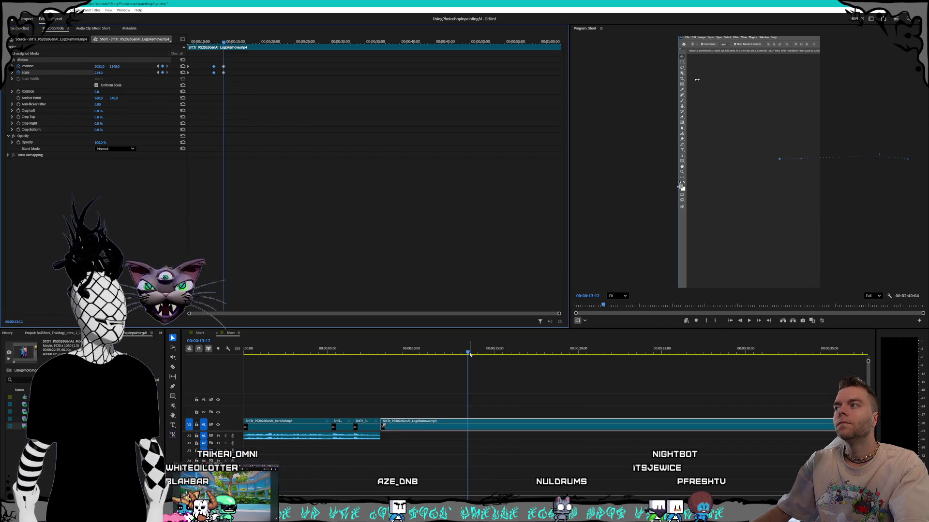
# Step: Add Position and Scale keyframes at 15:02, then pan the capture to X 1688 at 16:05
pyautogui.moveTo(468, 354); pyautogui.dragTo(469, 353)
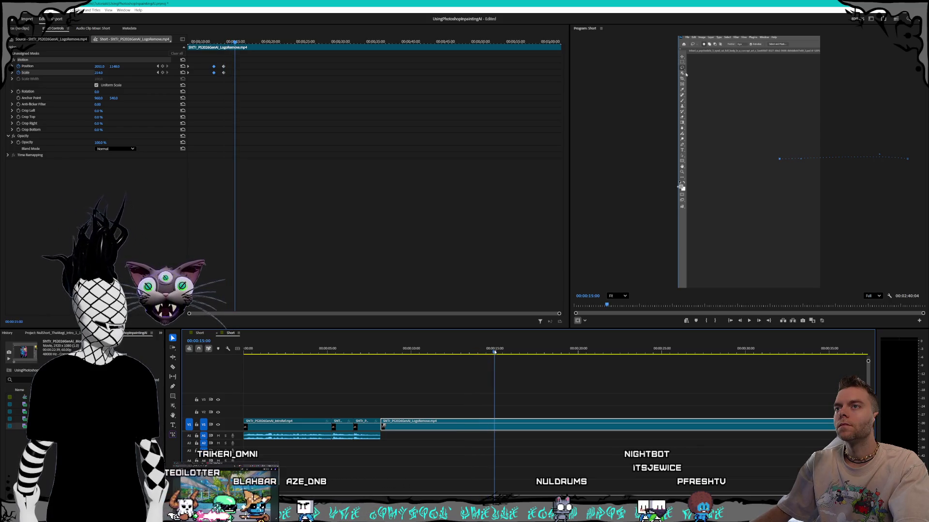
pyautogui.moveTo(494, 352); pyautogui.dragTo(496, 352)
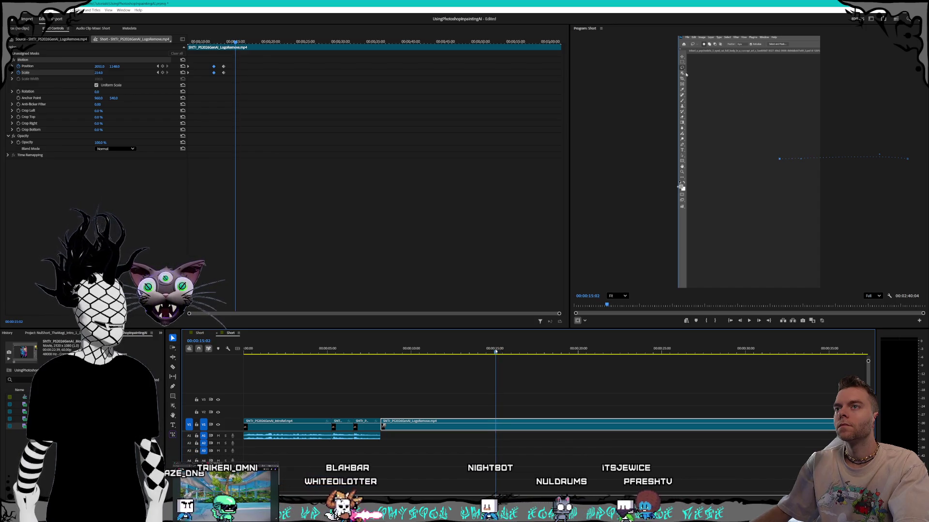
pyautogui.click(162, 72)
pyautogui.click(163, 66)
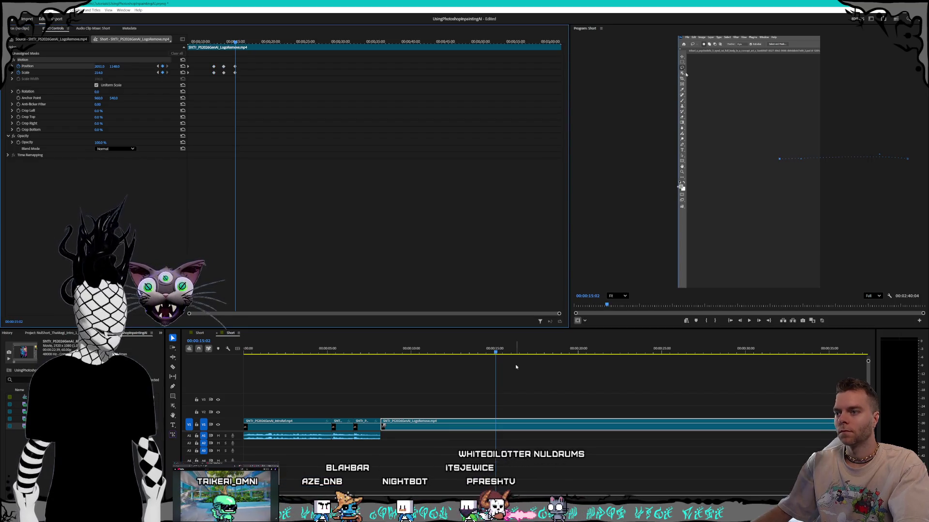
pyautogui.click(514, 351)
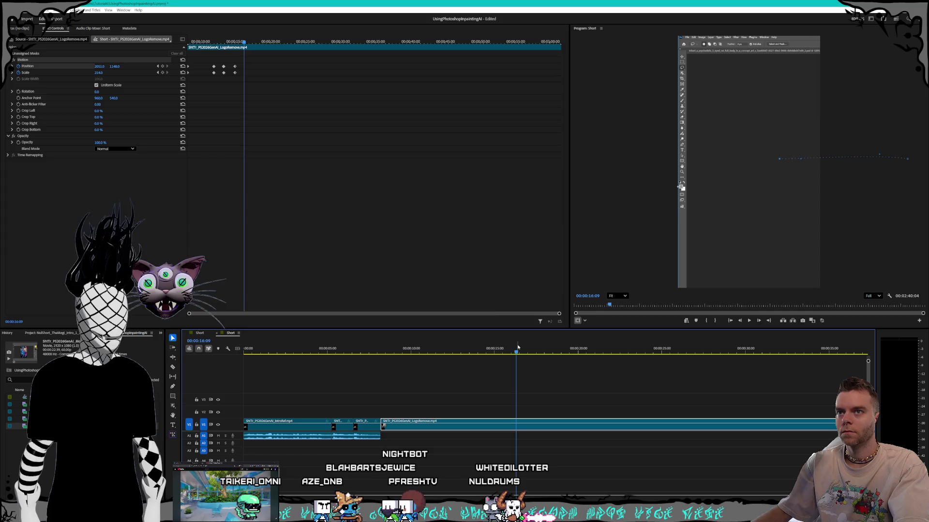
pyautogui.moveTo(105, 67)
pyautogui.mouseDown()
pyautogui.moveTo(68, 68)
pyautogui.moveTo(101, 66)
pyautogui.moveTo(73, 68)
pyautogui.moveTo(776, 209)
pyautogui.mouseUp()
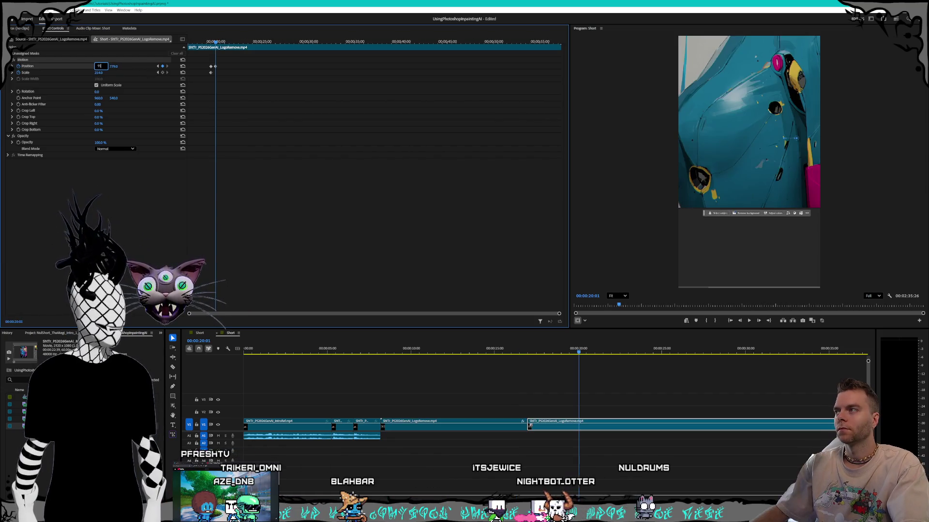
# Step: Shift the teal-and-pink clip left, stepping Position X through 1100, 700, 500, 300 and 100 to 60
pyautogui.press('Return')
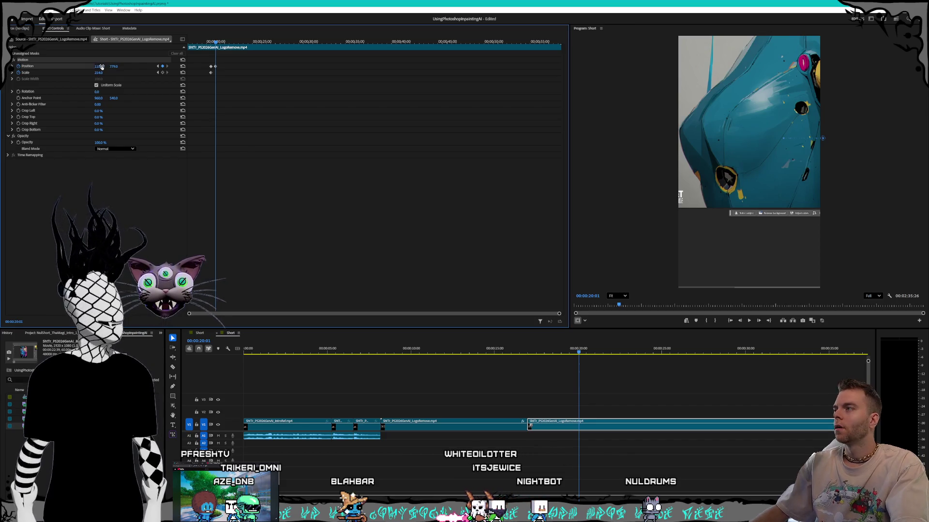
pyautogui.press('Return')
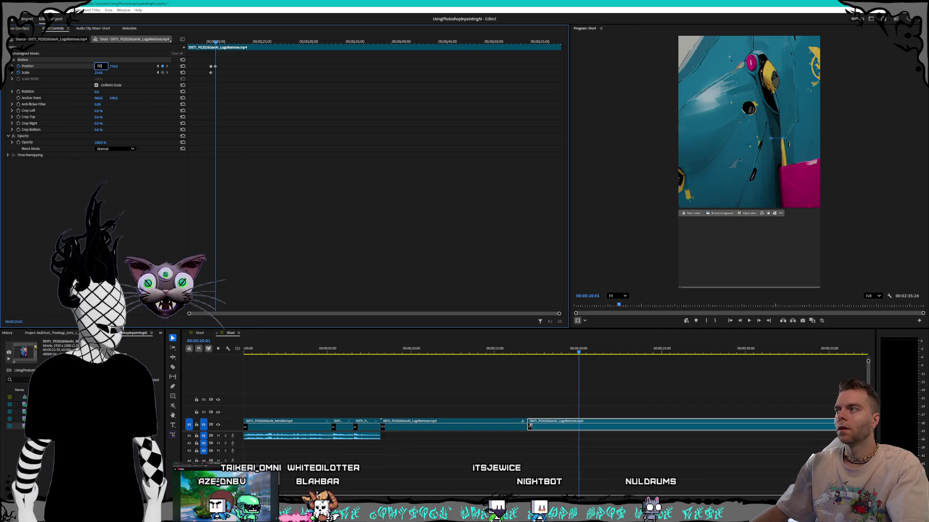
pyautogui.write('0.0')
pyautogui.press('Return')
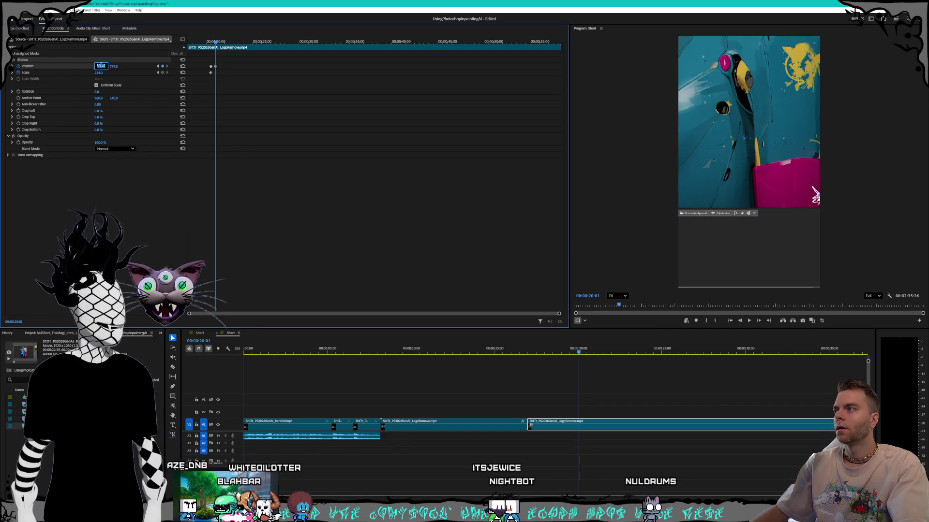
pyautogui.press('Return')
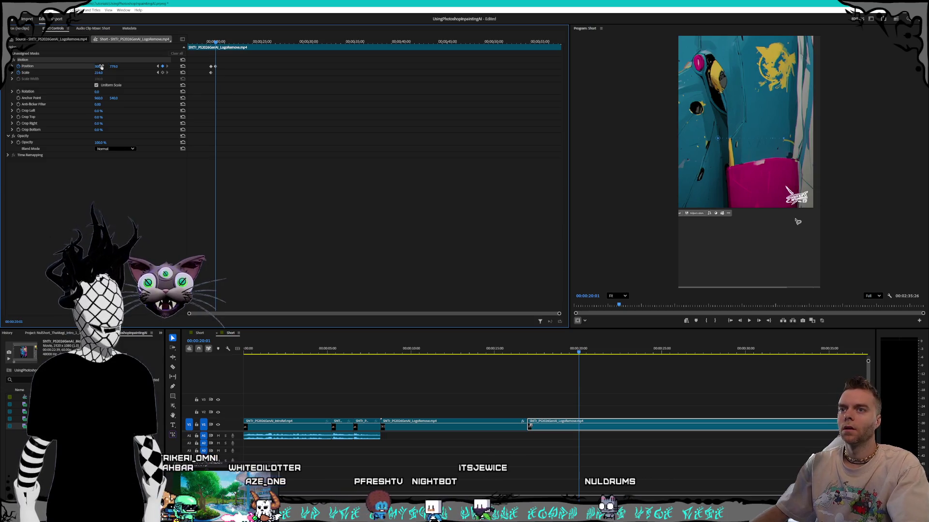
pyautogui.click(100, 66)
pyautogui.write('100')
pyautogui.press('Return')
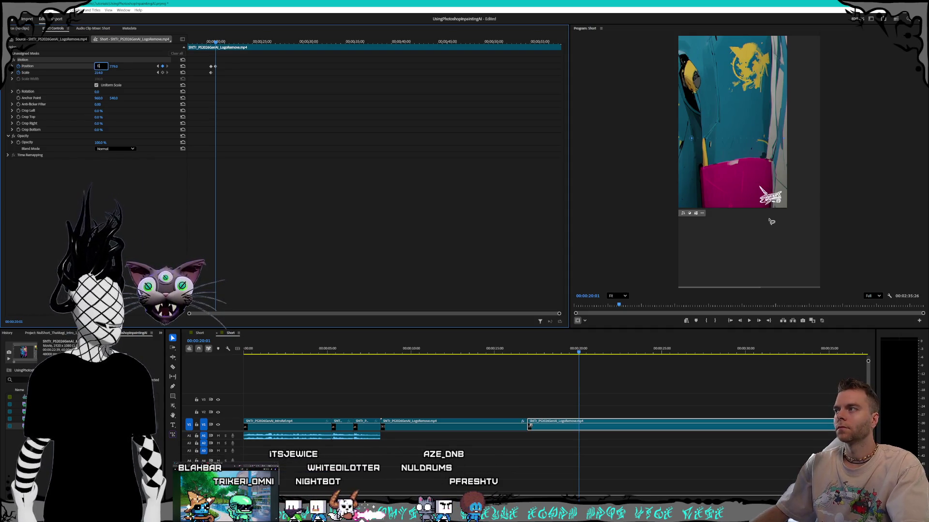
pyautogui.press('Return')
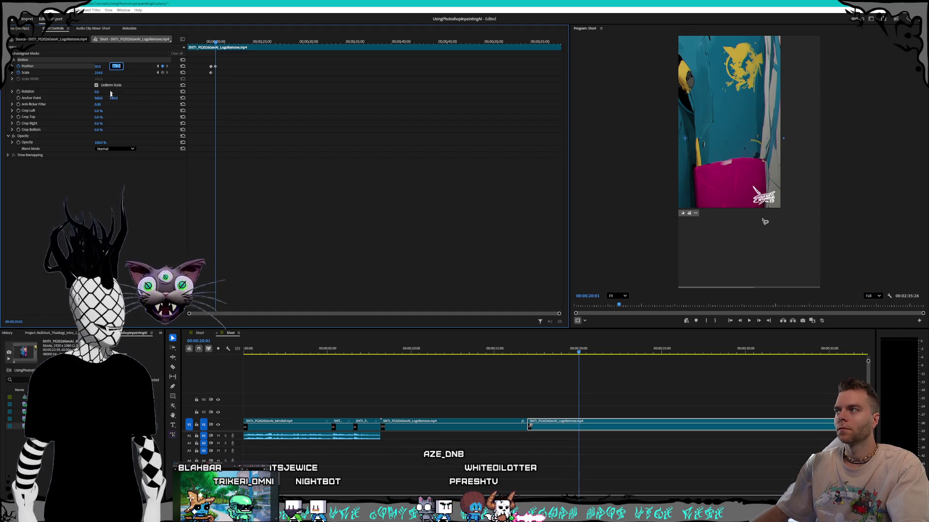
# Step: Raise the clip to Position Y 763 and add a Scale keyframe
pyautogui.press('Return')
pyautogui.moveTo(115, 66); pyautogui.dragTo(107, 65)
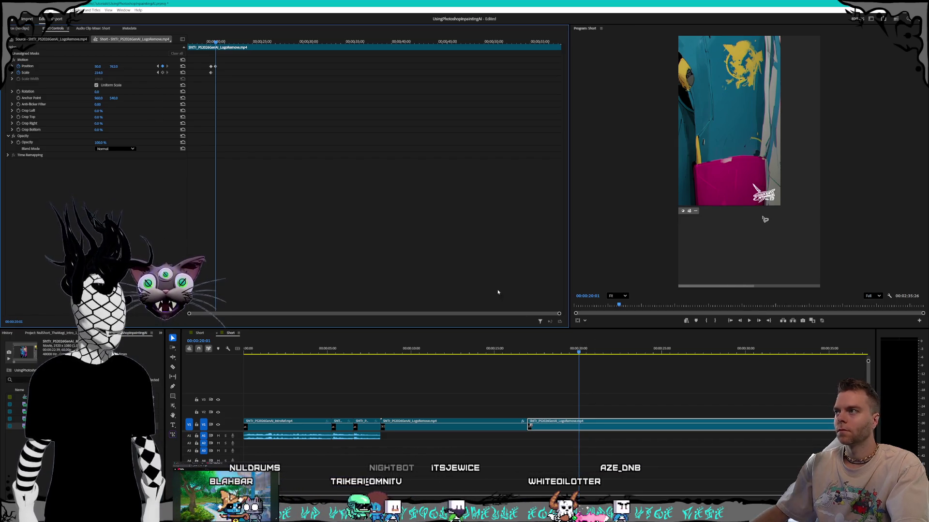
pyautogui.click(163, 72)
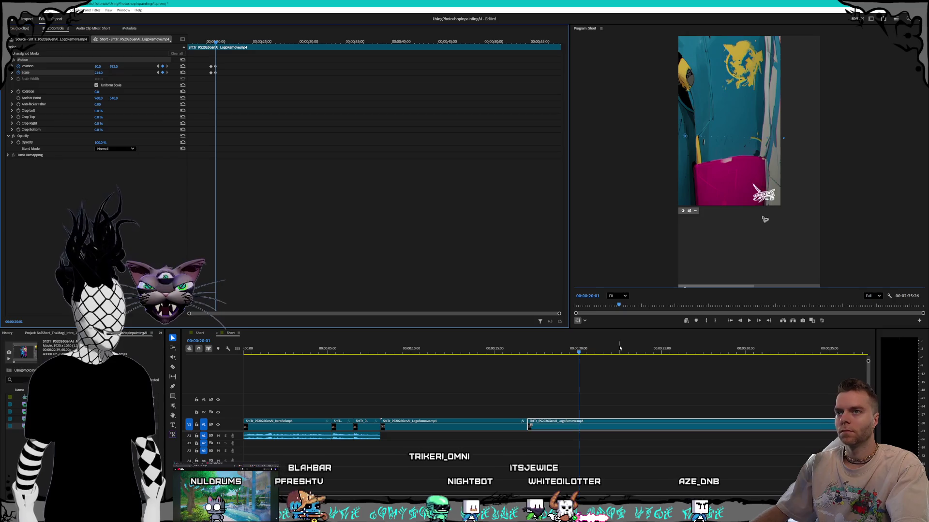
pyautogui.moveTo(585, 355)
pyautogui.mouseDown()
pyautogui.moveTo(684, 360)
pyautogui.moveTo(585, 364)
pyautogui.mouseUp()
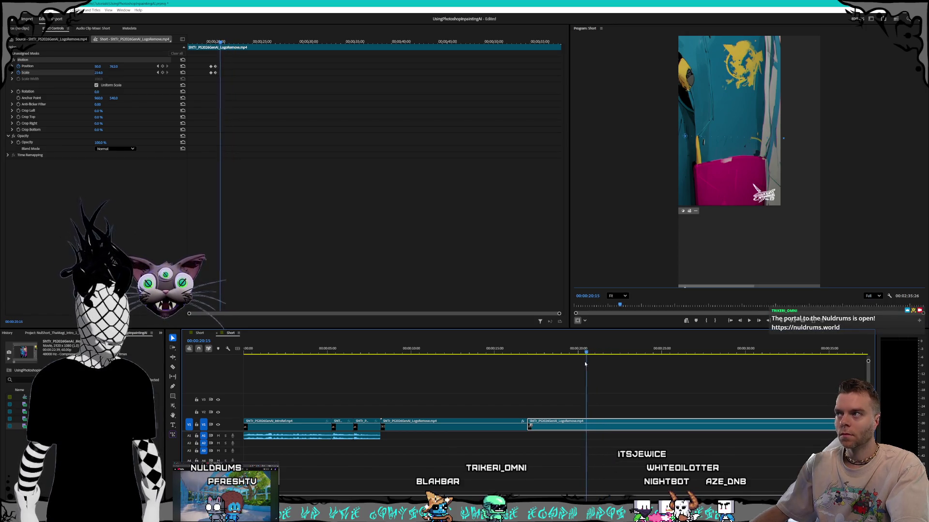
# Step: Razor-cut the V1 logo-removal clip at about 20 seconds and deselect it
pyautogui.click(581, 426)
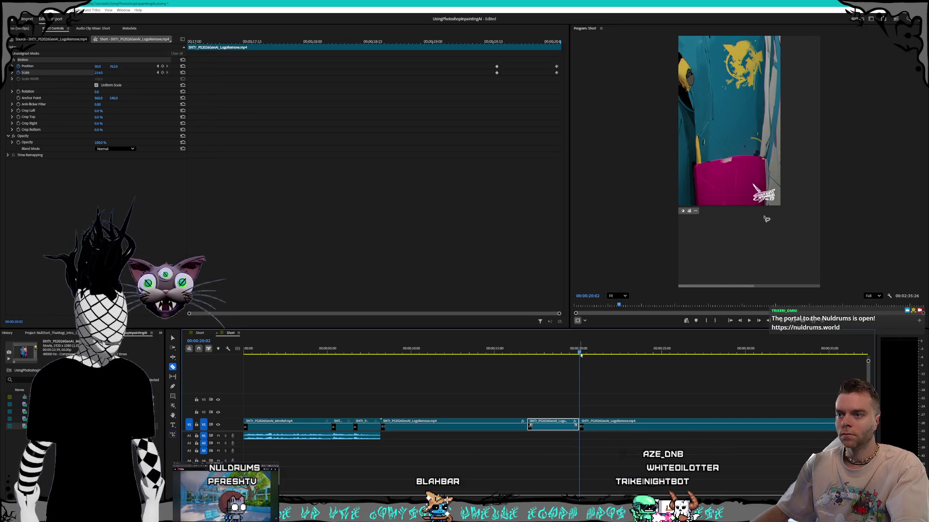
pyautogui.moveTo(619, 358); pyautogui.dragTo(663, 361)
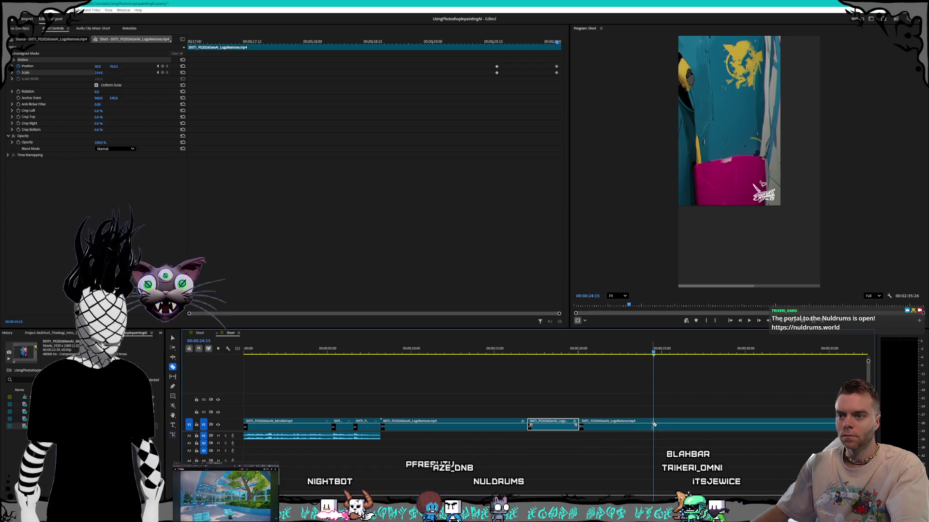
pyautogui.press('v')
pyautogui.click(603, 451)
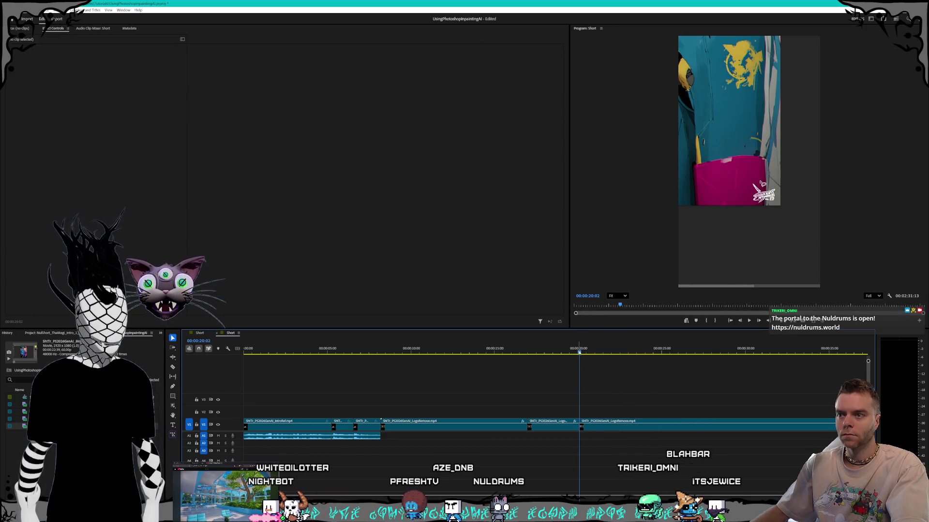
# Step: Scrub ahead to about 41 seconds with the Razor tool ready
pyautogui.moveTo(618, 354); pyautogui.dragTo(841, 361)
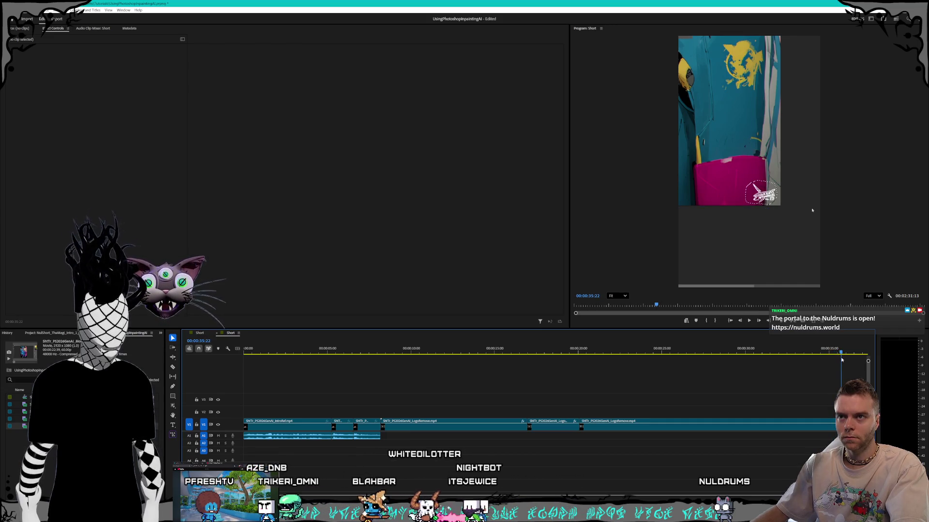
pyautogui.press('c')
pyautogui.hscroll(1, 551, 387)
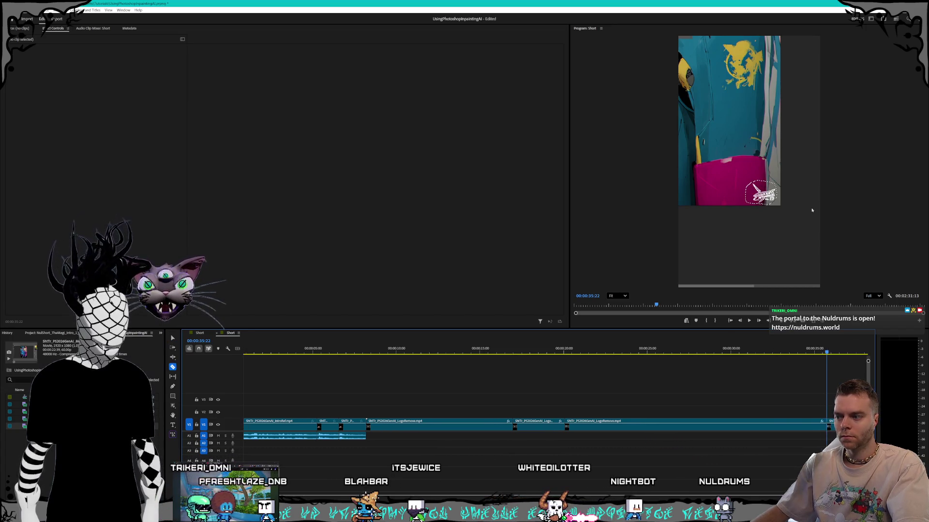
pyautogui.hscroll(5, 551, 387)
pyautogui.moveTo(456, 354)
pyautogui.mouseDown()
pyautogui.moveTo(652, 358)
pyautogui.moveTo(529, 354)
pyautogui.mouseUp()
# Step: Cut out the section near 37–40 seconds and ripple delete the gap it leaves
pyautogui.click(528, 425)
pyautogui.press('v')
pyautogui.click(476, 425)
pyautogui.press('Delete')
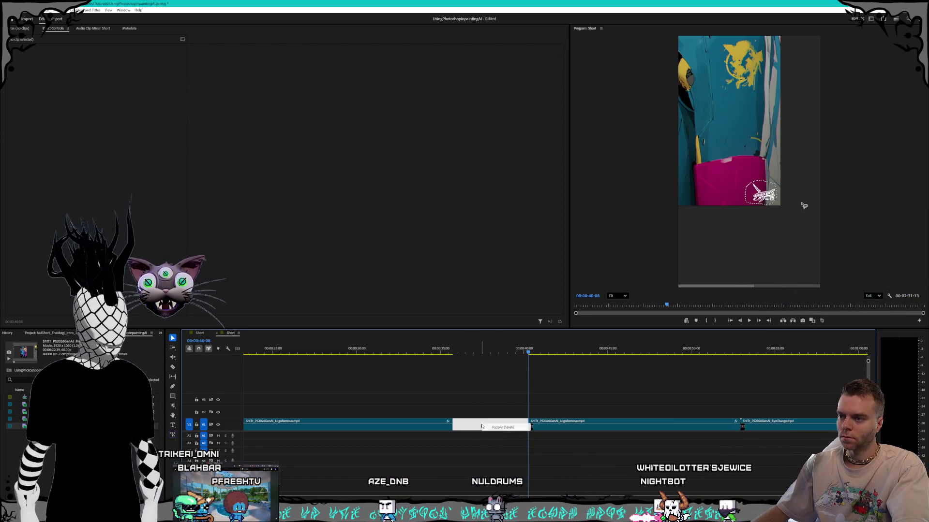
pyautogui.click(481, 426)
pyautogui.click(480, 351)
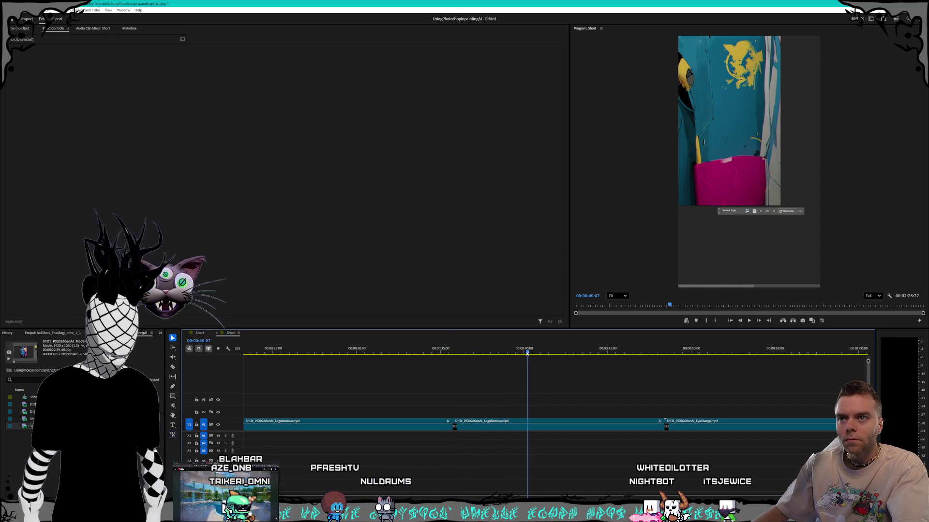
# Step: Razor-cut the logo-removal clip again at 39:00, then scrub ahead to the next clip
pyautogui.moveTo(515, 353); pyautogui.dragTo(507, 353)
pyautogui.press('c')
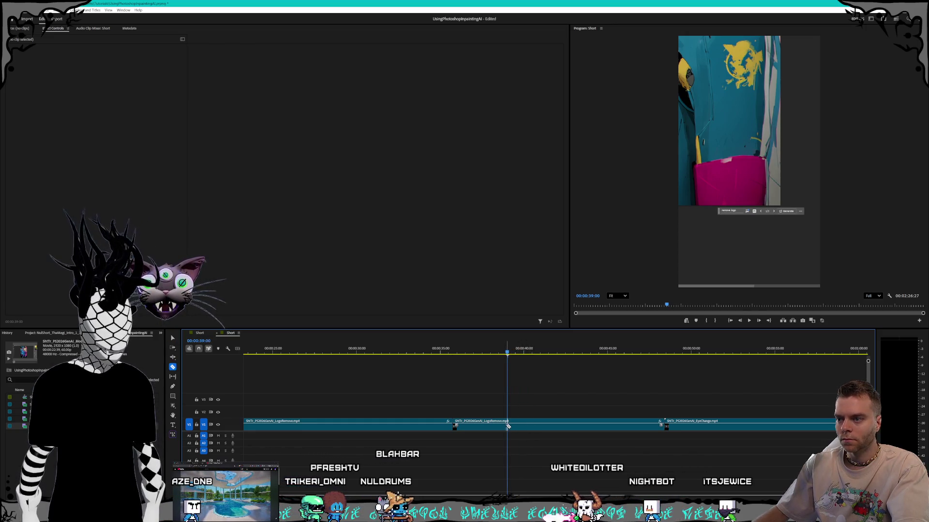
pyautogui.click(507, 426)
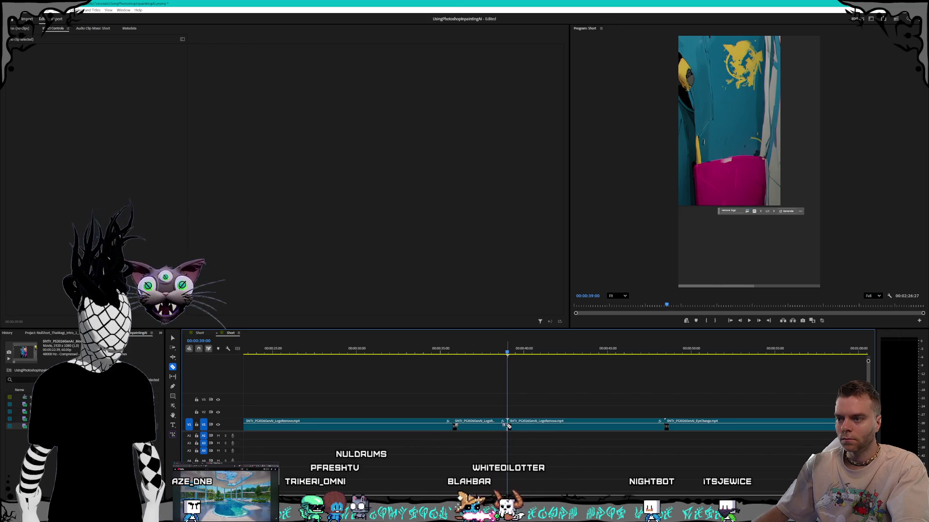
pyautogui.click(565, 355)
pyautogui.moveTo(564, 354); pyautogui.dragTo(669, 355)
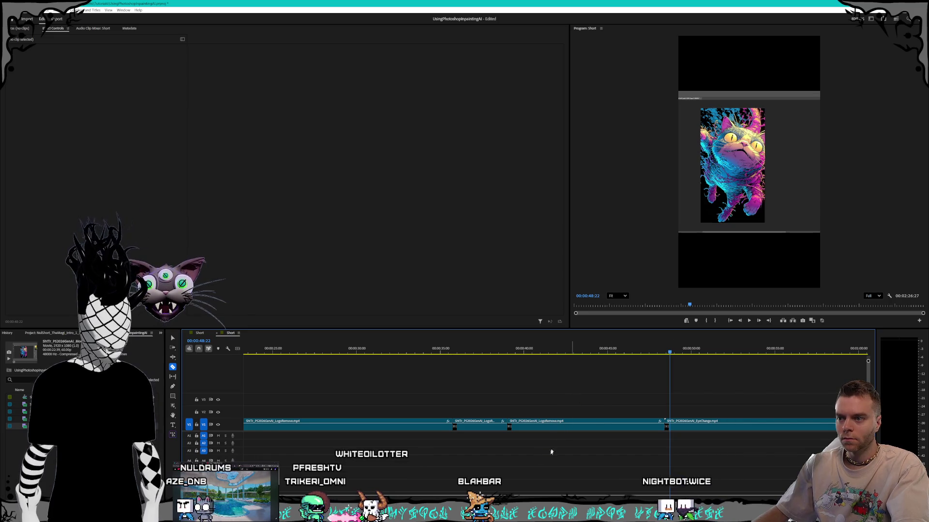
# Step: Ripple delete the unwanted LogoRemove section starting at 39:00
pyautogui.click(532, 425)
pyautogui.hotkey('shift', 'Delete')
pyautogui.press('Up')
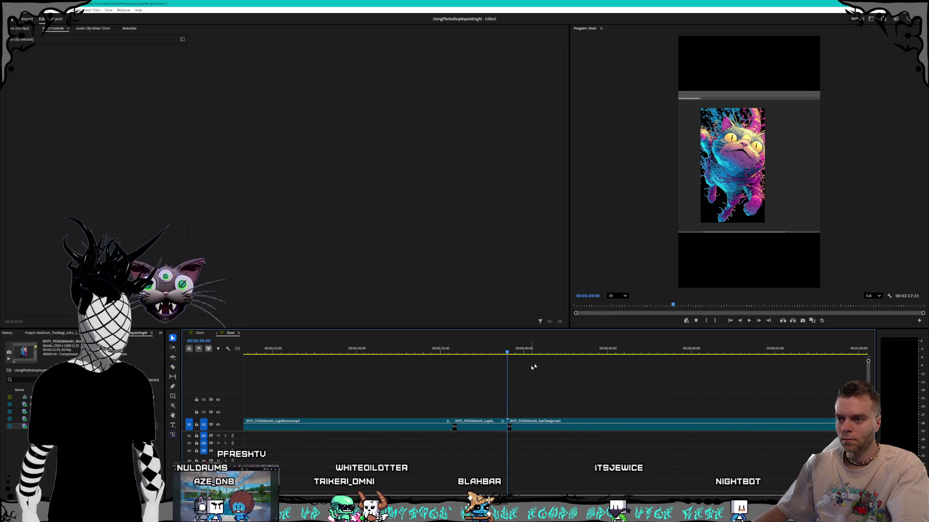
# Step: Razor EyeChange at 45:20, remove the unwanted piece and close the gap
pyautogui.moveTo(507, 352); pyautogui.dragTo(620, 360)
pyautogui.moveTo(659, 363)
pyautogui.mouseDown()
pyautogui.moveTo(679, 364)
pyautogui.moveTo(627, 370)
pyautogui.mouseUp()
pyautogui.press('c')
pyautogui.click(619, 424)
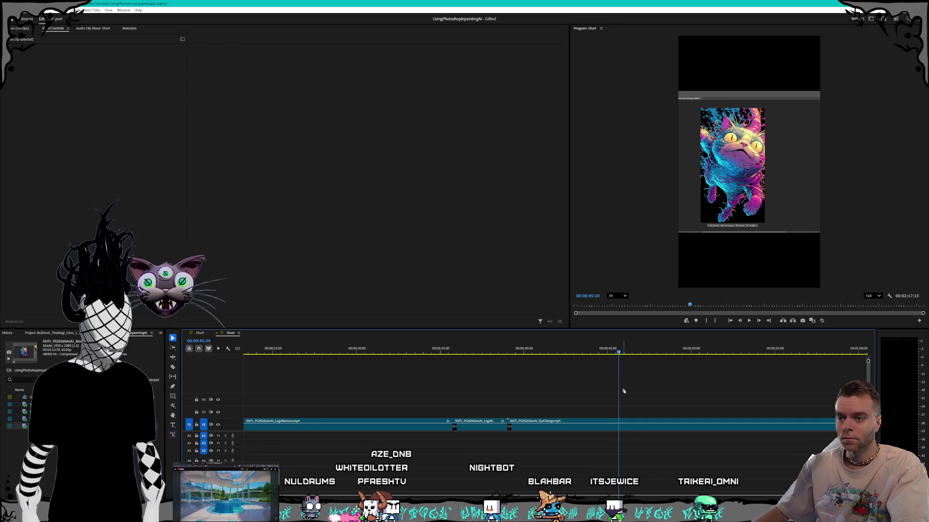
pyautogui.press('v')
pyautogui.click(556, 425)
pyautogui.press('Delete')
pyautogui.rightClick(538, 426)
pyautogui.click(543, 429)
pyautogui.moveTo(517, 349)
pyautogui.mouseDown()
pyautogui.moveTo(634, 365)
pyautogui.moveTo(817, 367)
pyautogui.mouseUp()
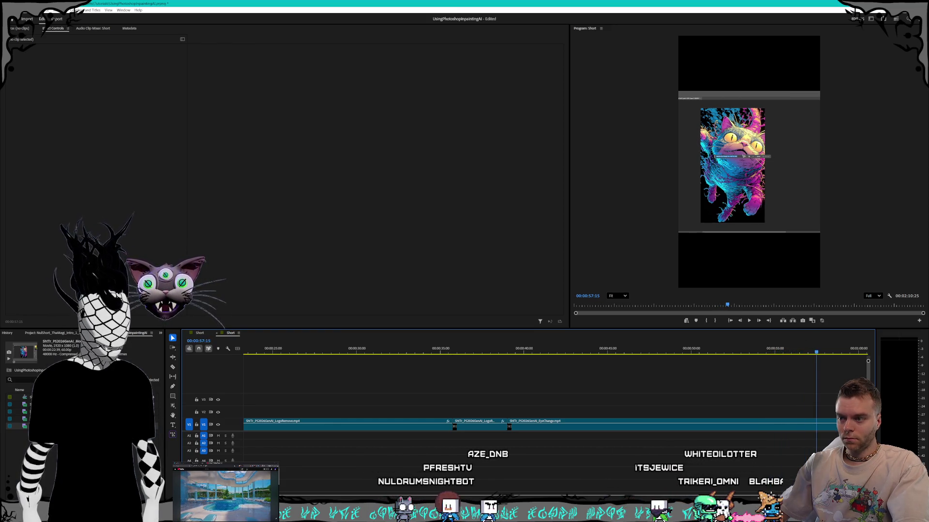
# Step: Cut EyeChange at 1:25:00 and ripple delete the remainder after it
pyautogui.scroll(-10, 311, 360)
pyautogui.moveTo(311, 353); pyautogui.dragTo(479, 359)
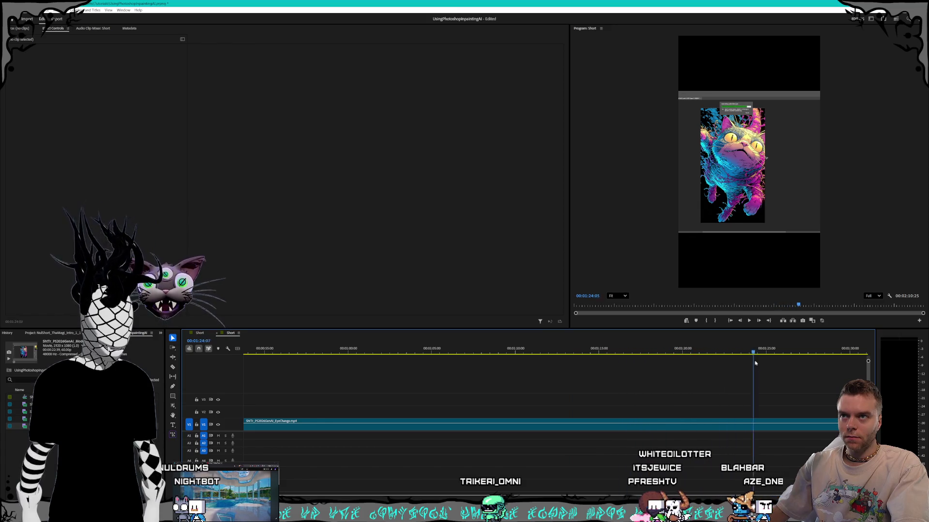
pyautogui.moveTo(753, 363); pyautogui.dragTo(766, 363)
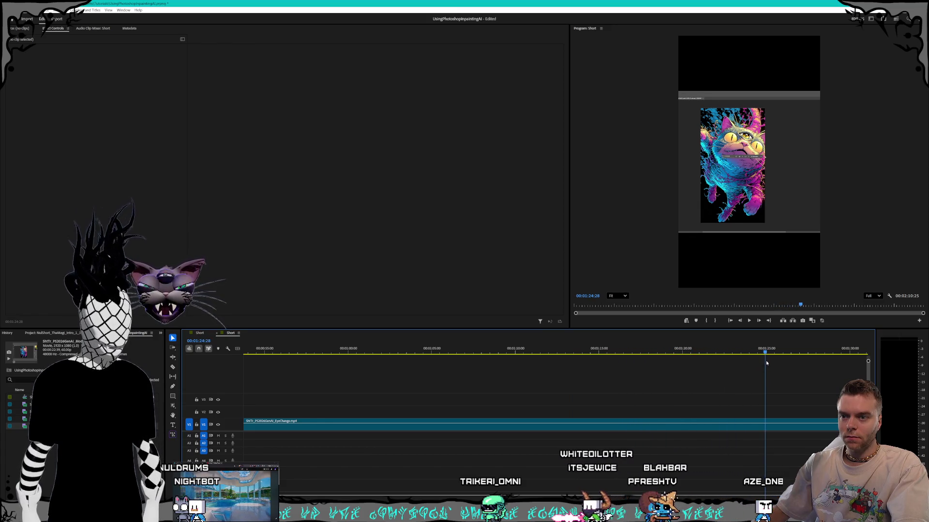
pyautogui.scroll(-3, 766, 363)
pyautogui.scroll(-1, 569, 409)
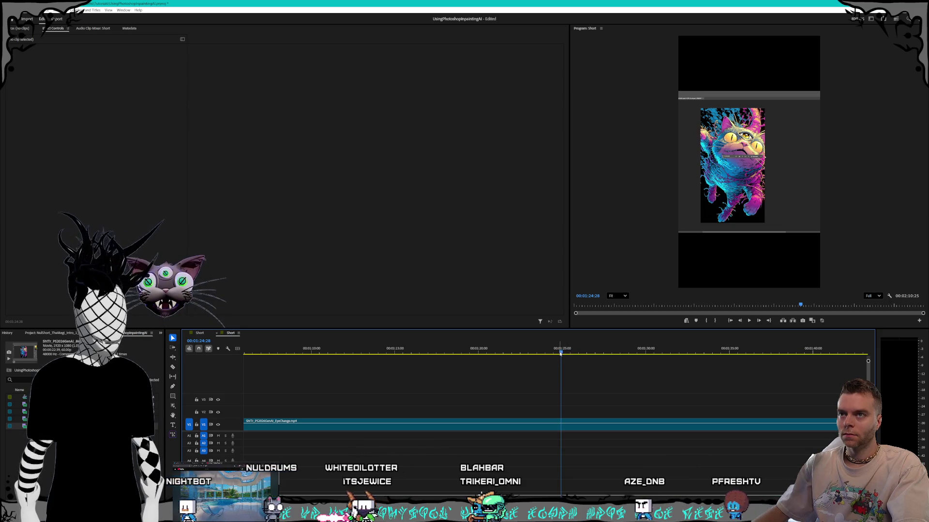
pyautogui.moveTo(563, 354)
pyautogui.mouseDown()
pyautogui.moveTo(581, 353)
pyautogui.moveTo(563, 356)
pyautogui.mouseUp()
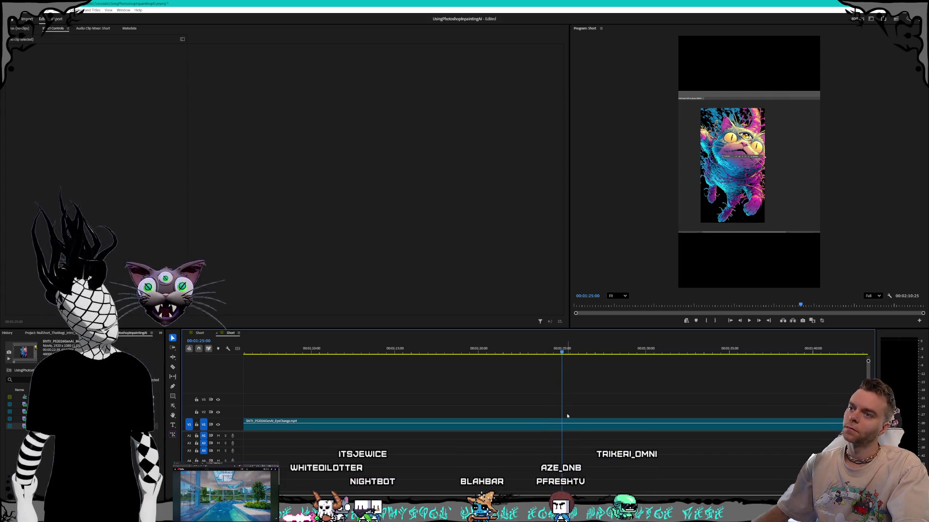
pyautogui.press('v')
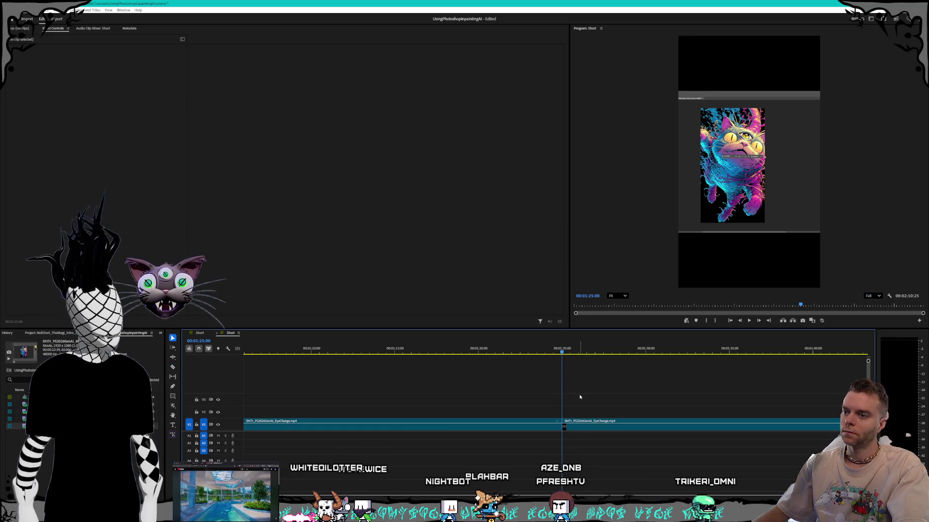
pyautogui.click(595, 428)
pyautogui.hotkey('shift', 'Delete')
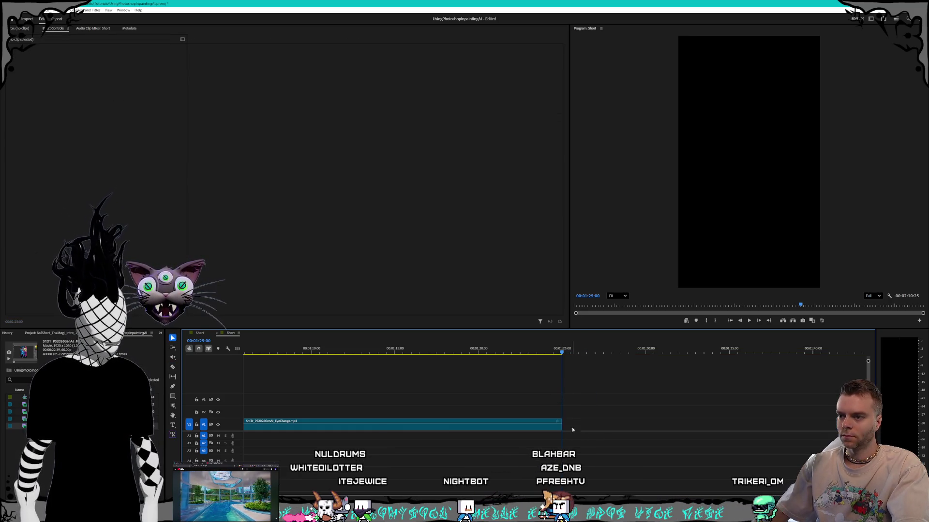
# Step: Review ModelCompareAfter on a zoomed-out timeline and razor-cut it at 1:32:24
pyautogui.moveTo(566, 353); pyautogui.dragTo(823, 355)
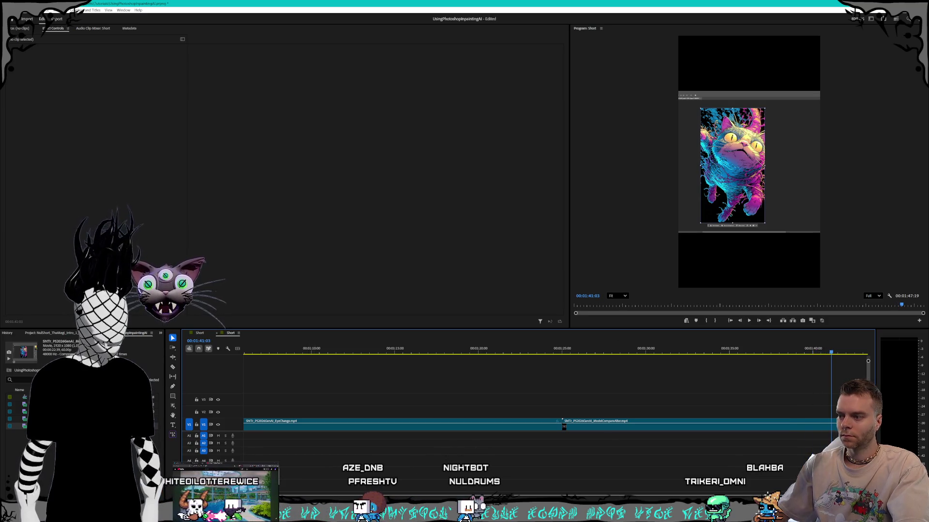
pyautogui.press('-')
pyautogui.press('-')
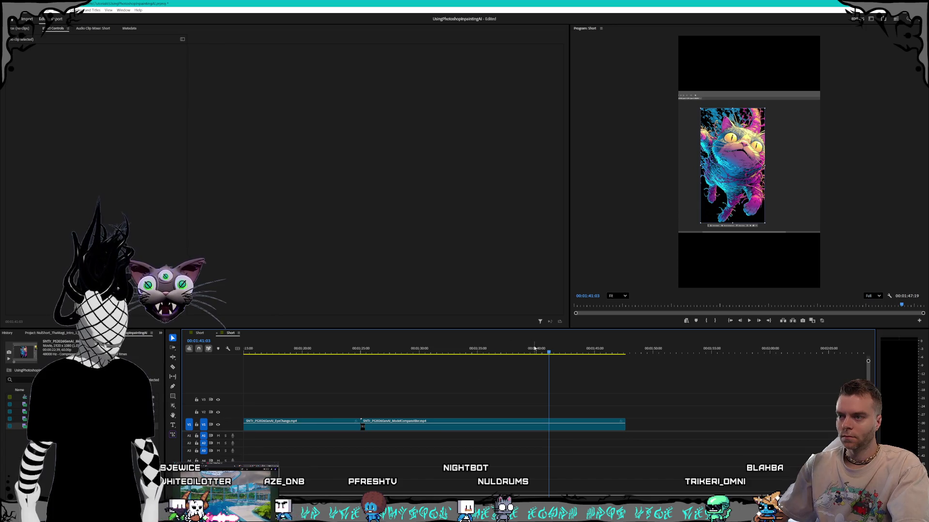
pyautogui.moveTo(604, 356)
pyautogui.mouseDown()
pyautogui.moveTo(631, 356)
pyautogui.moveTo(612, 356)
pyautogui.mouseUp()
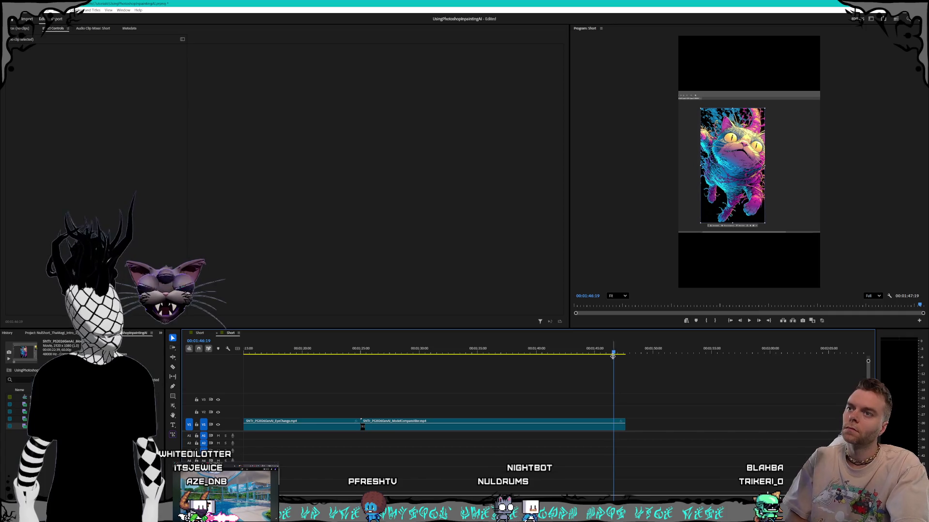
pyautogui.moveTo(551, 355)
pyautogui.mouseDown()
pyautogui.moveTo(424, 354)
pyautogui.moveTo(590, 352)
pyautogui.moveTo(551, 356)
pyautogui.mouseUp()
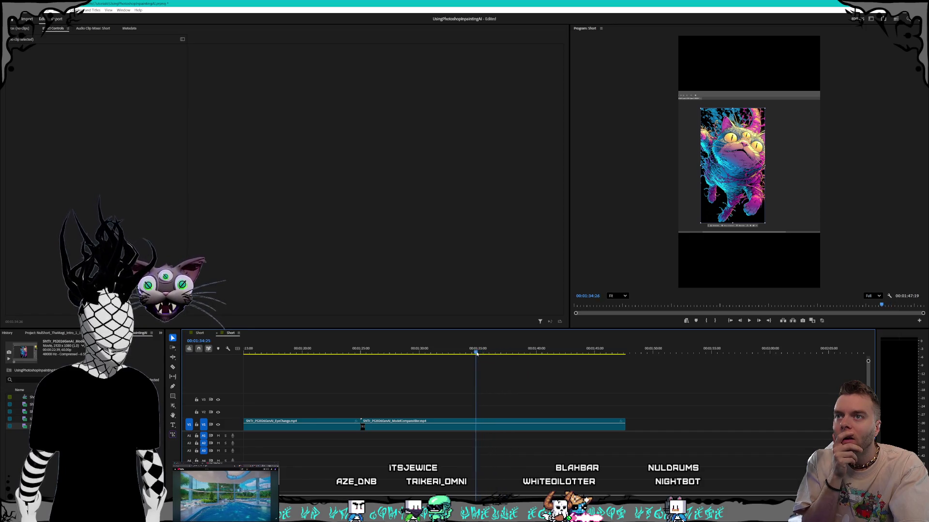
pyautogui.moveTo(459, 353); pyautogui.dragTo(451, 354)
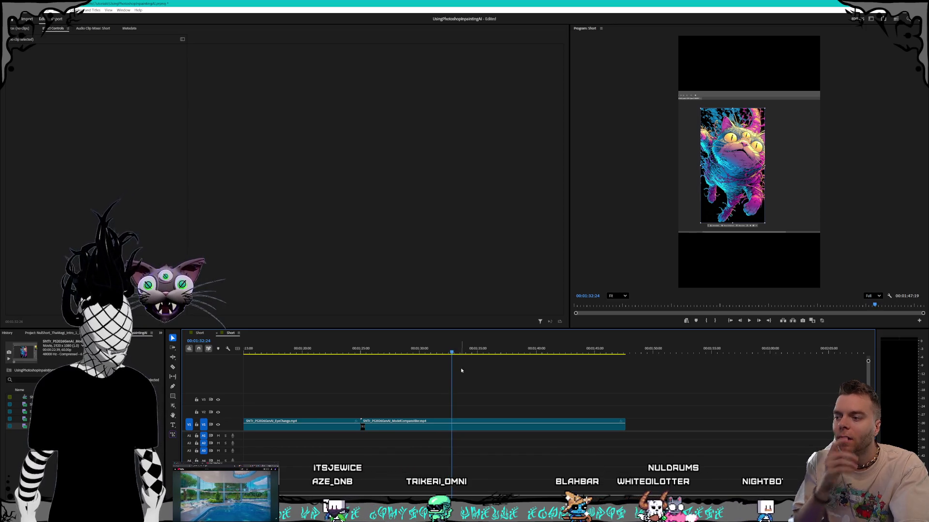
pyautogui.press('c')
pyautogui.click(451, 424)
# Step: Ripple trim the clip's first piece and set Speed/Duration to Reverse Speed
pyautogui.press('v')
pyautogui.press('q')
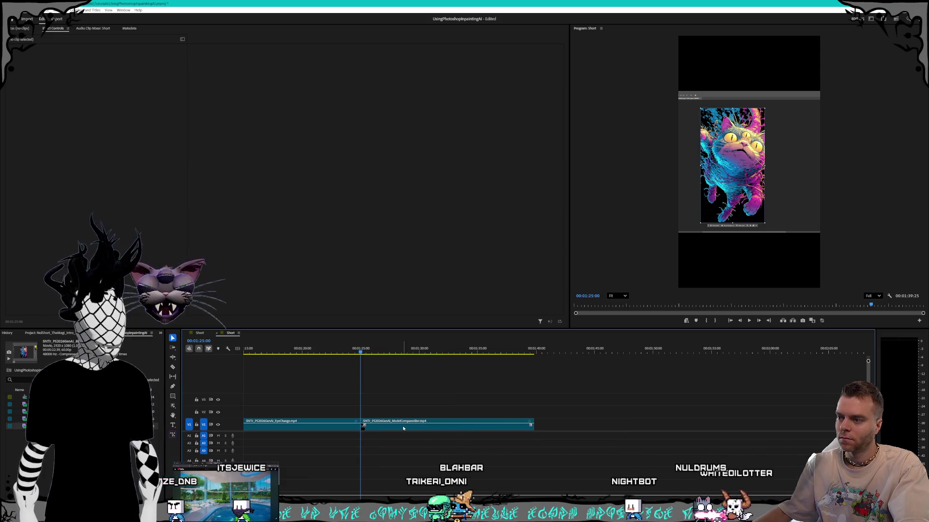
pyautogui.rightClick(403, 429)
pyautogui.click(435, 275)
pyautogui.click(426, 257)
pyautogui.press('Return')
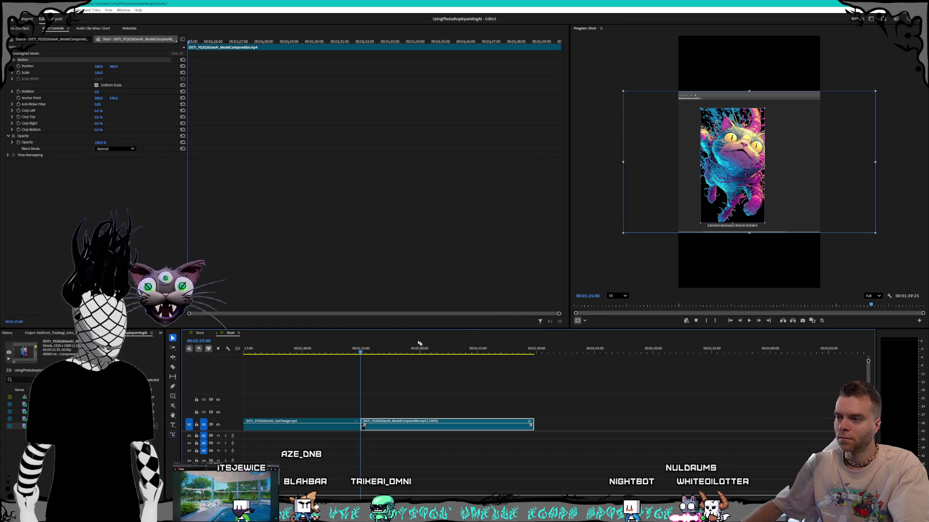
# Step: Keyframe Position X 771 and Scale 186 at 1:25:02 so the cat fills the frame
pyautogui.moveTo(360, 351); pyautogui.dragTo(423, 353)
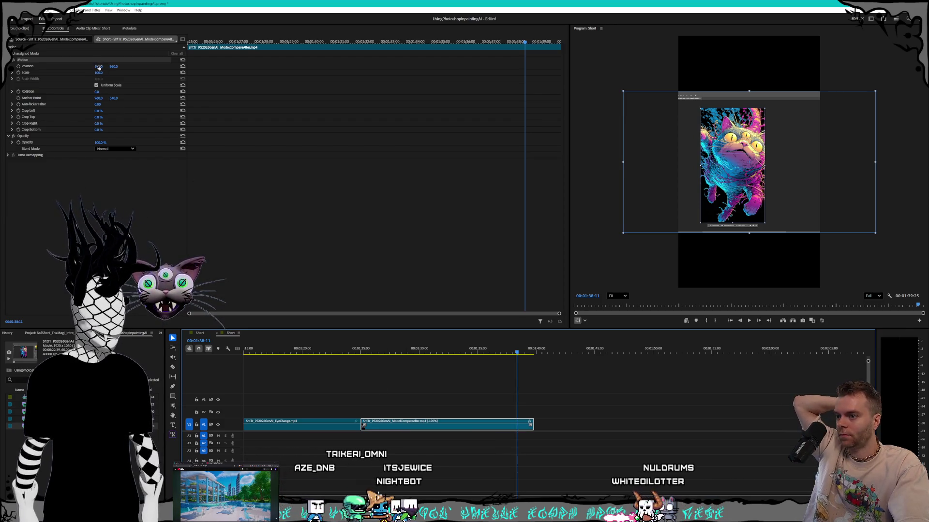
pyautogui.click(361, 353)
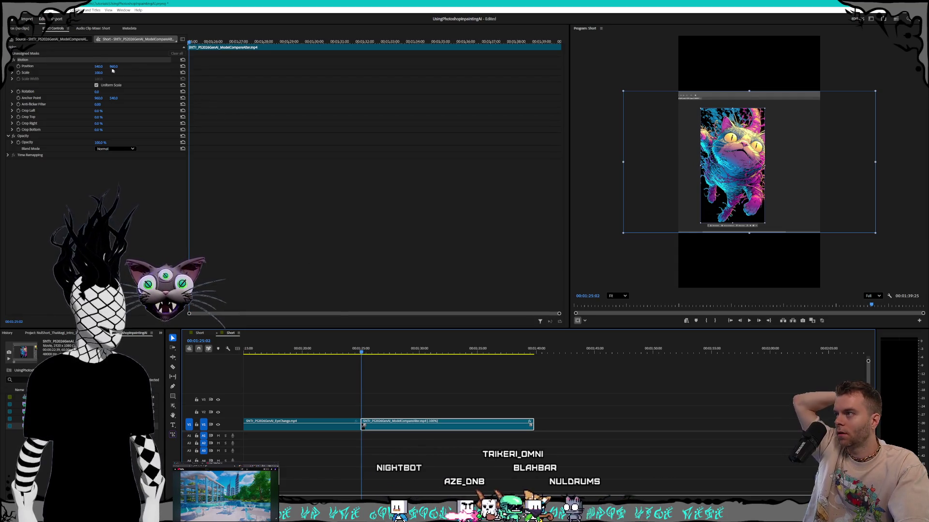
pyautogui.click(18, 66)
pyautogui.click(18, 73)
pyautogui.moveTo(97, 66); pyautogui.dragTo(155, 66)
pyautogui.moveTo(98, 73); pyautogui.dragTo(136, 72)
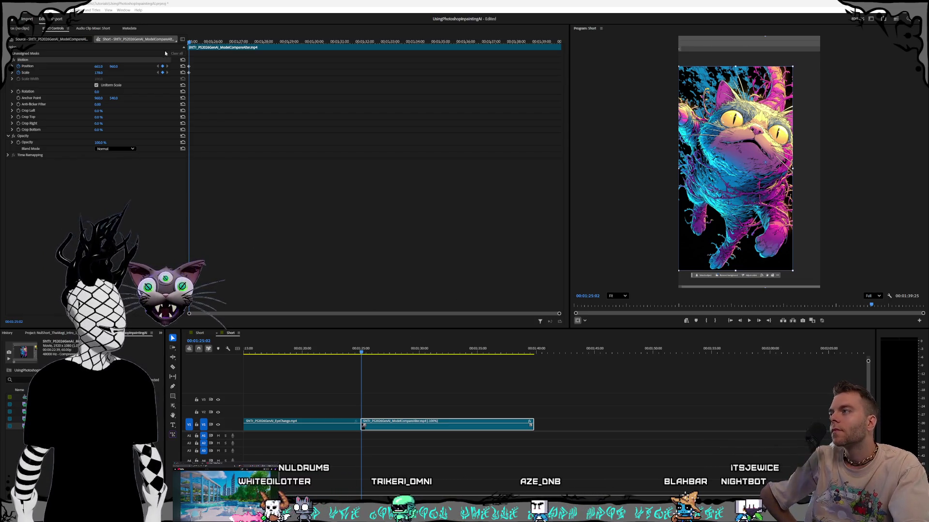
pyautogui.moveTo(99, 68); pyautogui.dragTo(153, 68)
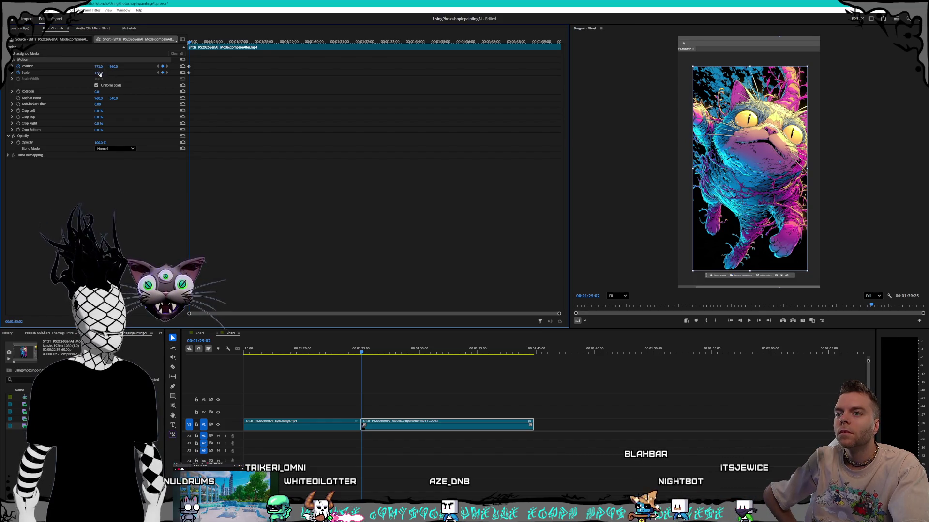
pyautogui.moveTo(100, 73); pyautogui.dragTo(93, 68)
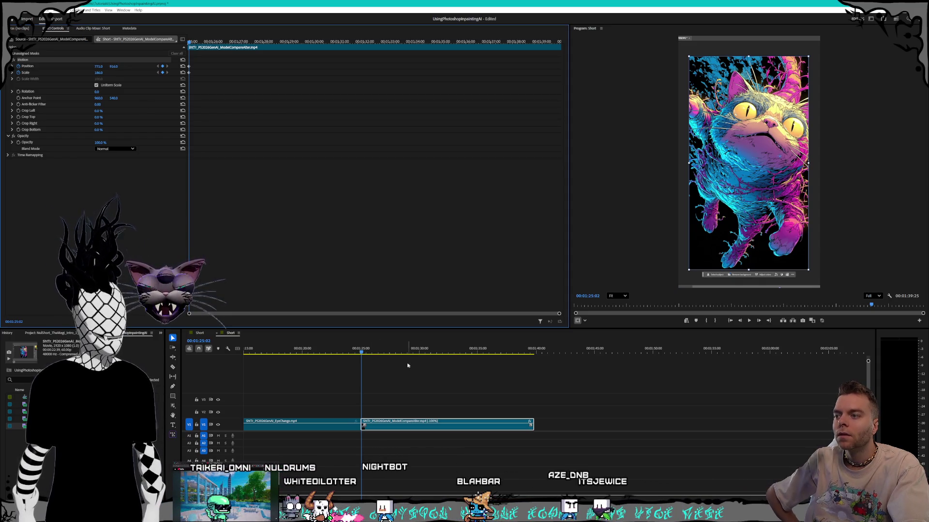
pyautogui.click(325, 349)
# Step: Play the short back from 00:00
pyautogui.scroll(3, 325, 349)
pyautogui.scroll(-4, 551, 387)
pyautogui.scroll(3, 532, 387)
pyautogui.click(293, 349)
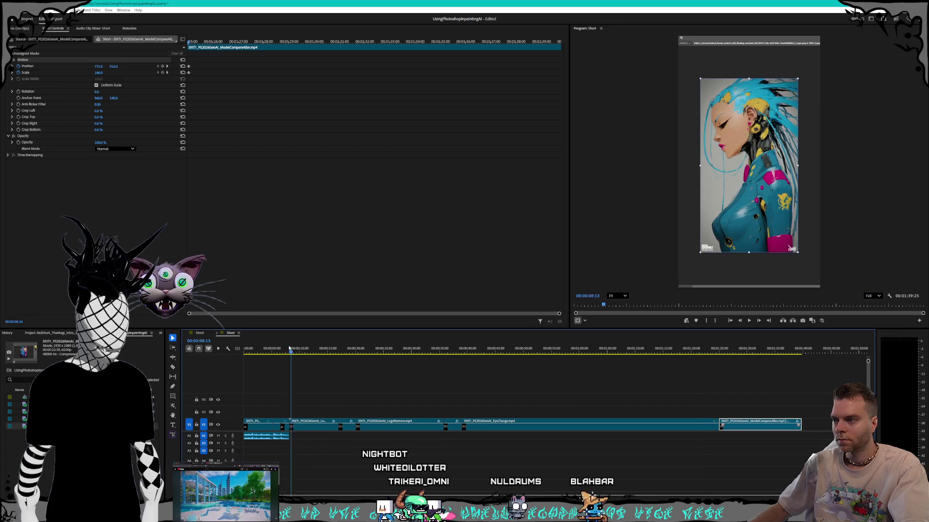
pyautogui.moveTo(293, 349); pyautogui.dragTo(223, 348)
pyautogui.press('space')
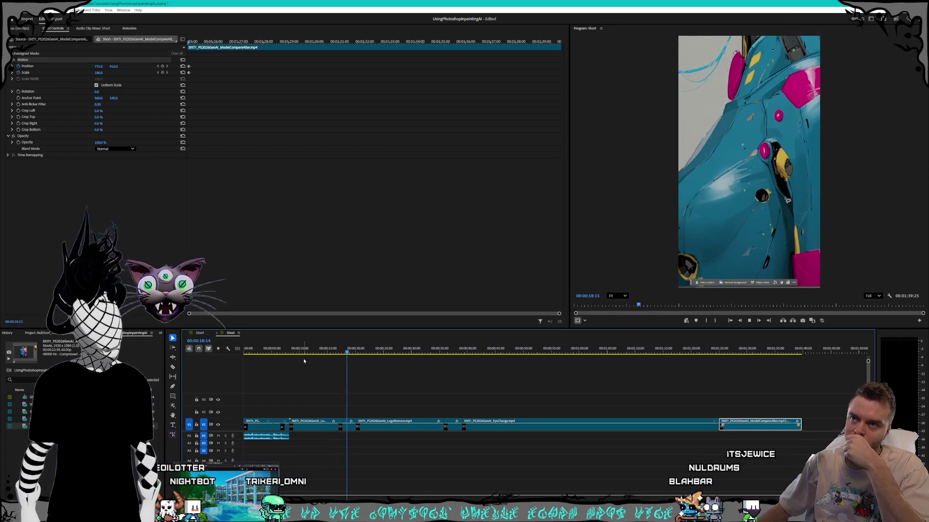
# Step: Scrub the slide transition around 10 seconds and show the LogoRemove clip's keyframes
pyautogui.click(300, 352)
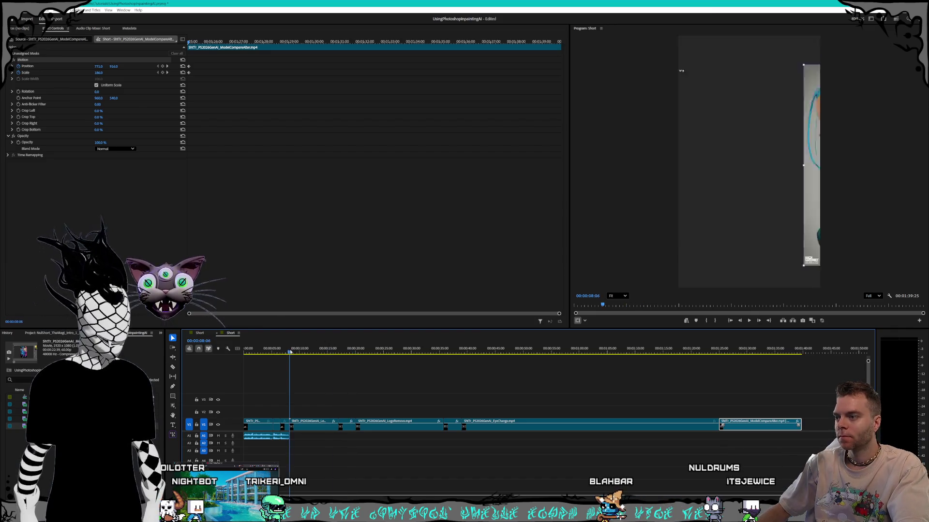
pyautogui.moveTo(300, 352)
pyautogui.mouseDown()
pyautogui.moveTo(319, 350)
pyautogui.moveTo(311, 351)
pyautogui.mouseUp()
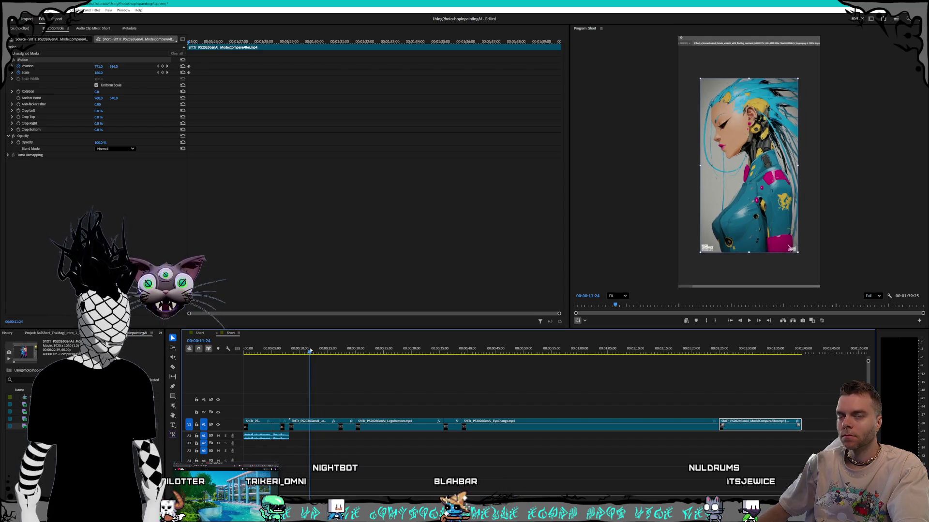
pyautogui.moveTo(310, 351)
pyautogui.mouseDown()
pyautogui.moveTo(322, 349)
pyautogui.moveTo(302, 349)
pyautogui.moveTo(319, 342)
pyautogui.mouseUp()
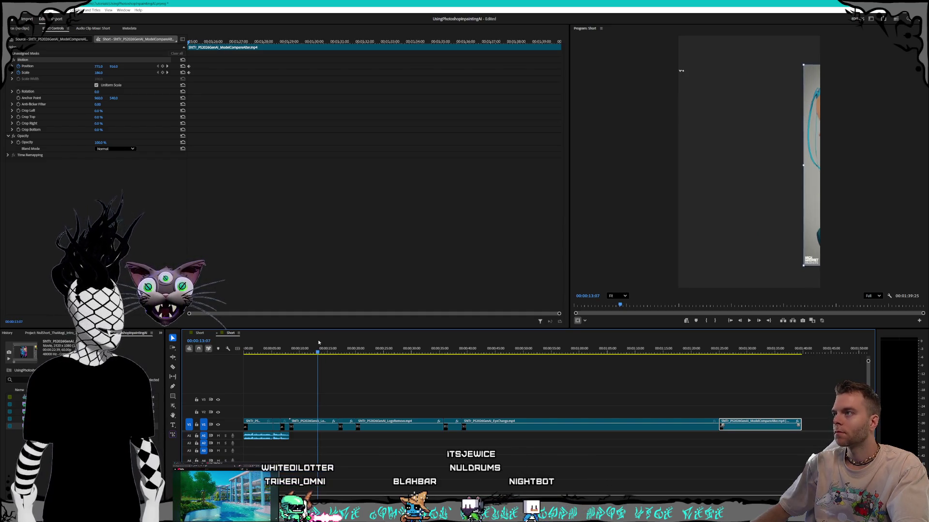
pyautogui.click(314, 428)
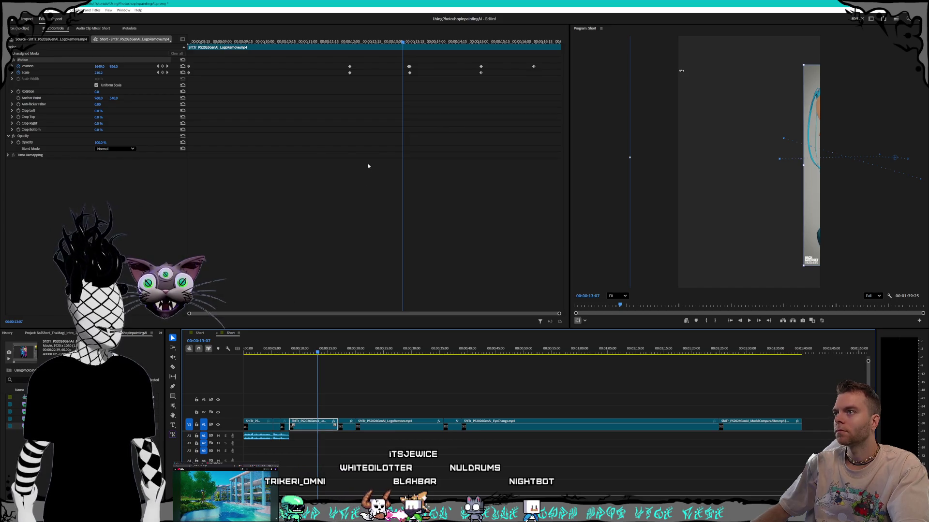
# Step: Adjust the LogoRemove position at its keyframe and play the pan from the 12:00 keyframe
pyautogui.click(168, 66)
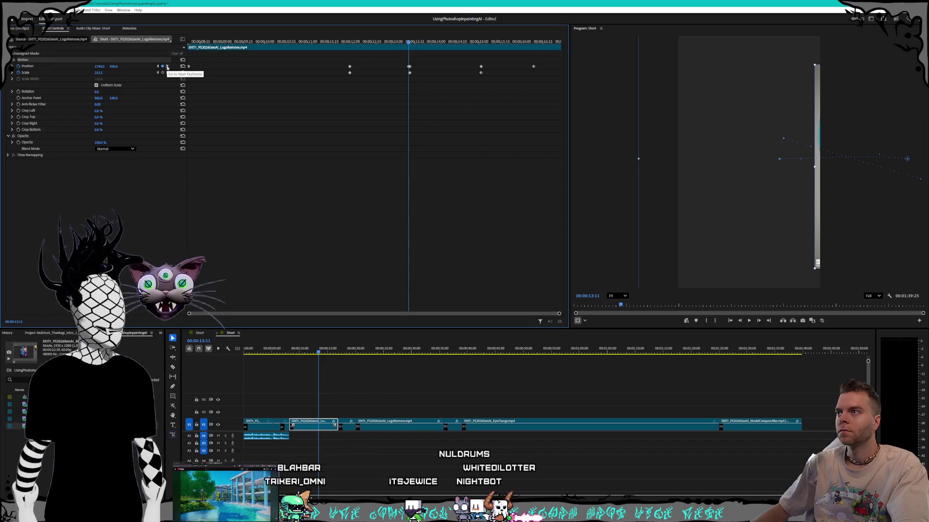
pyautogui.click(168, 67)
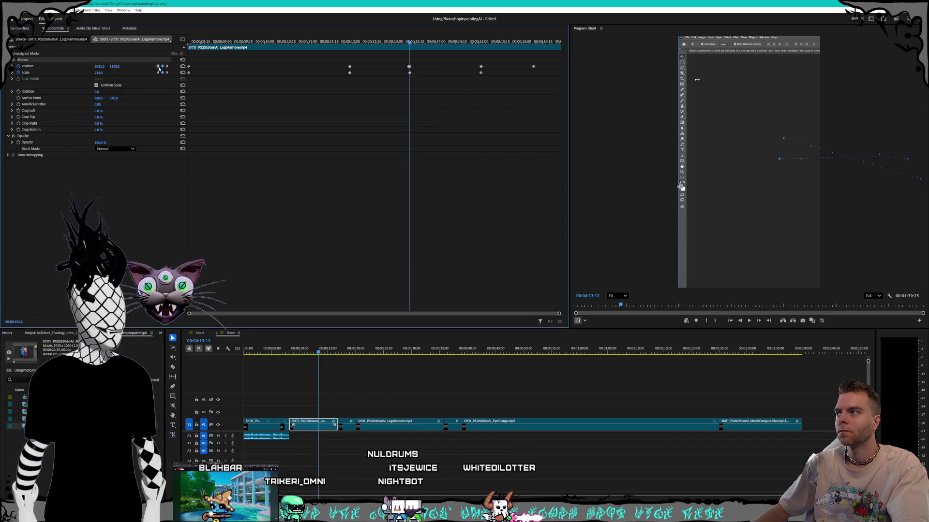
pyautogui.click(158, 66)
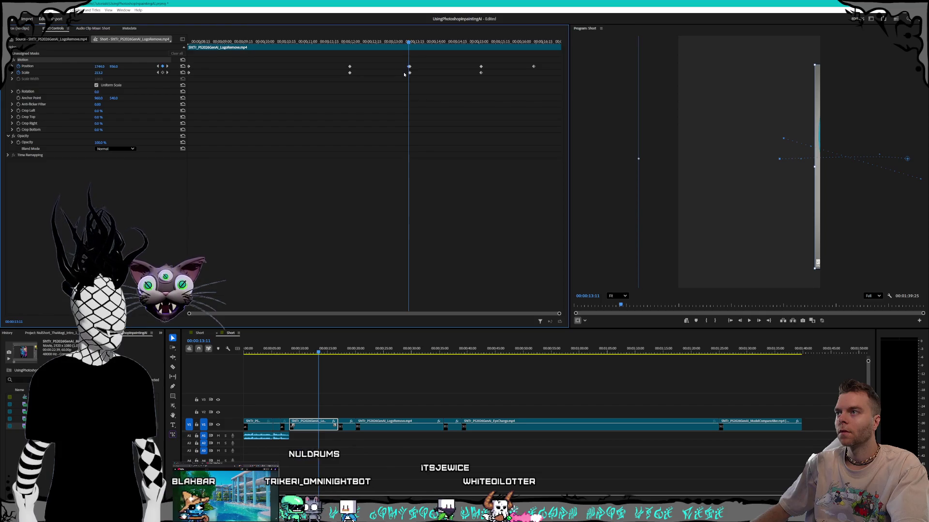
pyautogui.hotkey('ctrl', 'z')
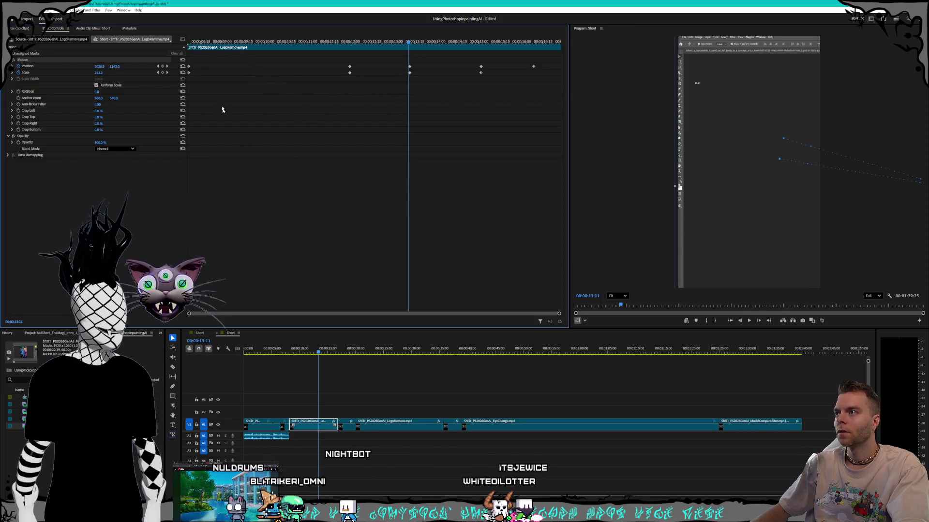
pyautogui.click(157, 66)
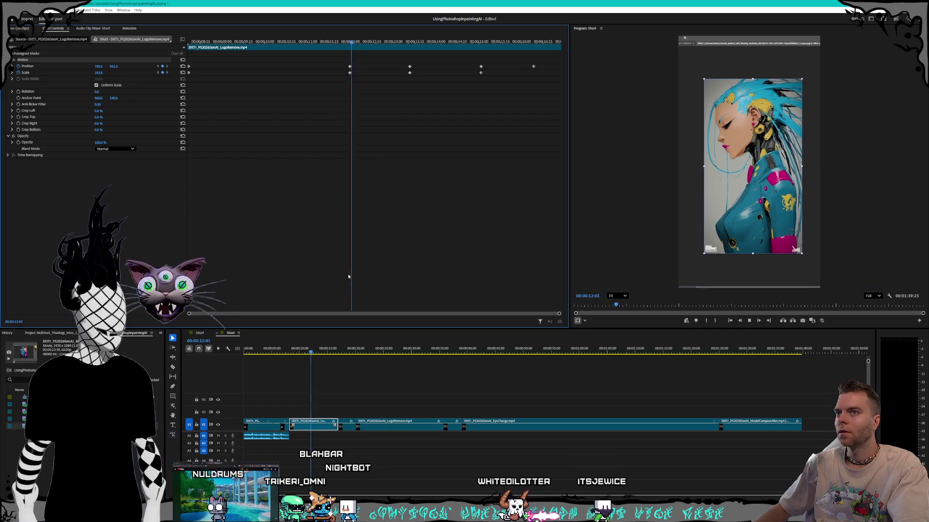
pyautogui.press('space')
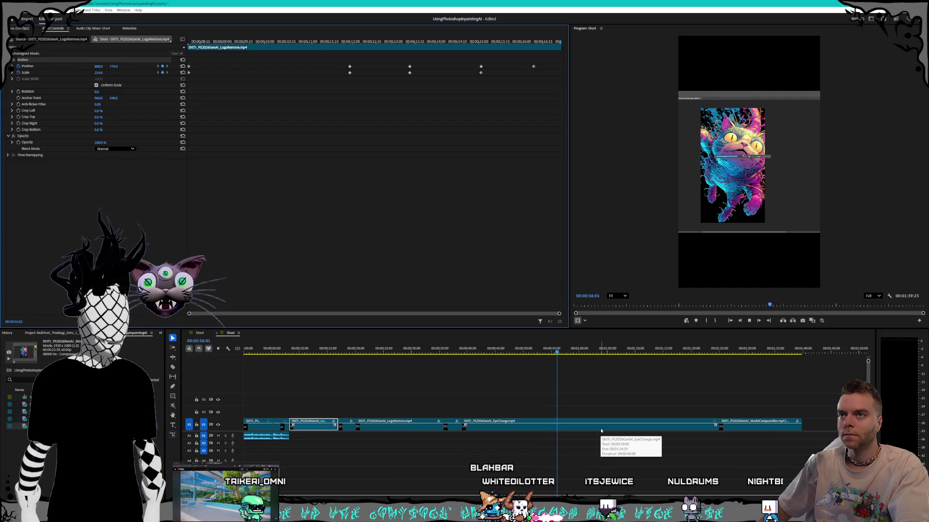
# Step: Keyframe the EyeChange clip's position and give it Scale 186 copied from ModelCompareAlter
pyautogui.click(601, 430)
pyautogui.click(556, 350)
pyautogui.click(545, 356)
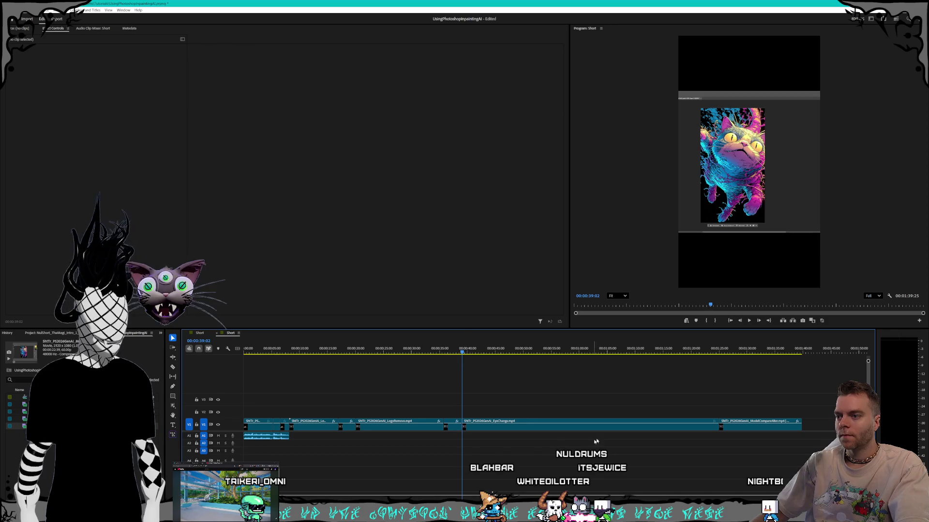
pyautogui.click(764, 429)
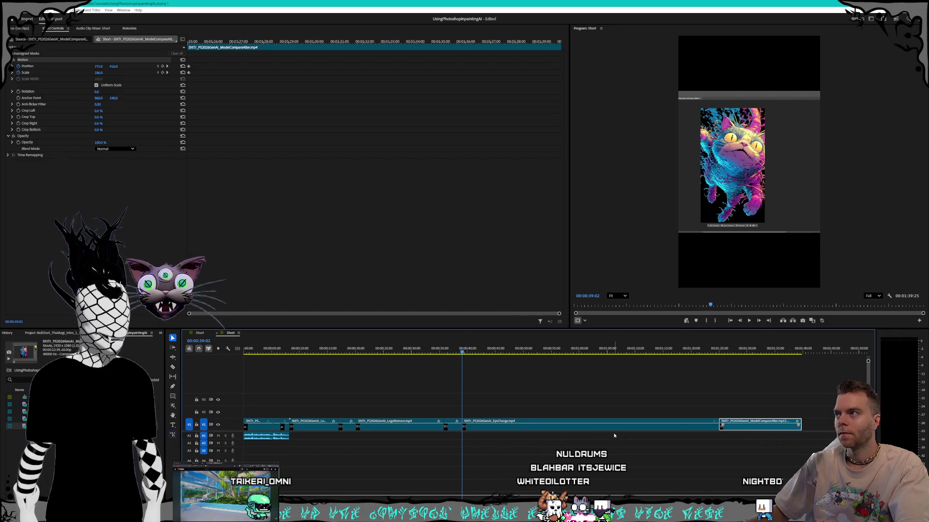
pyautogui.click(598, 430)
pyautogui.click(19, 66)
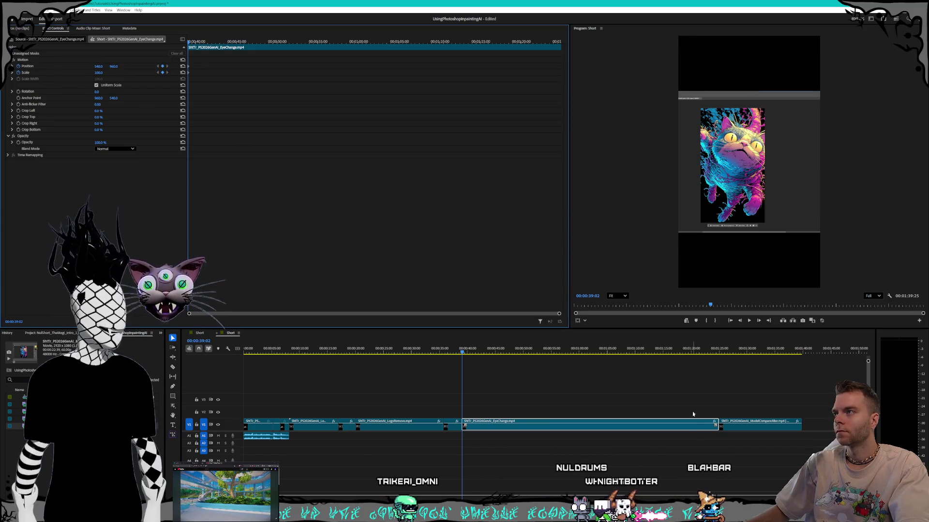
pyautogui.click(748, 427)
pyautogui.click(108, 73)
pyautogui.click(526, 428)
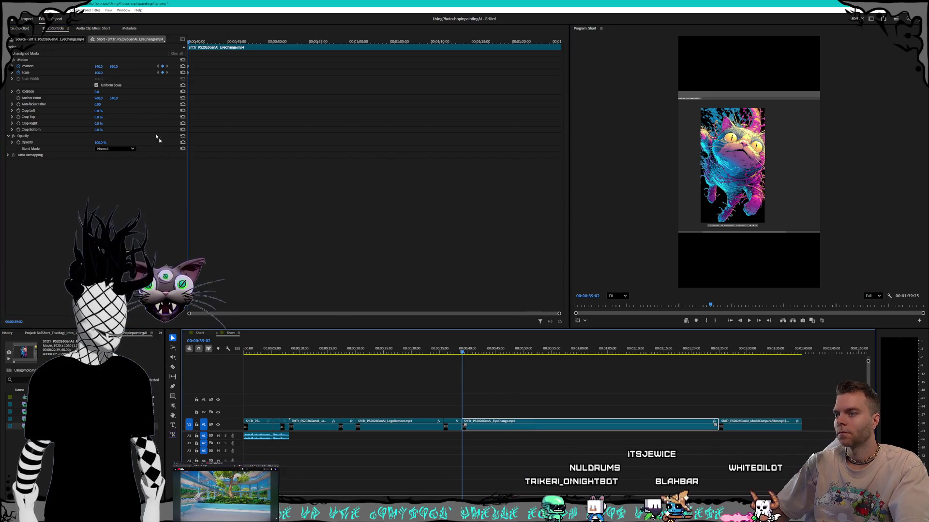
pyautogui.moveTo(95, 72); pyautogui.dragTo(160, 90)
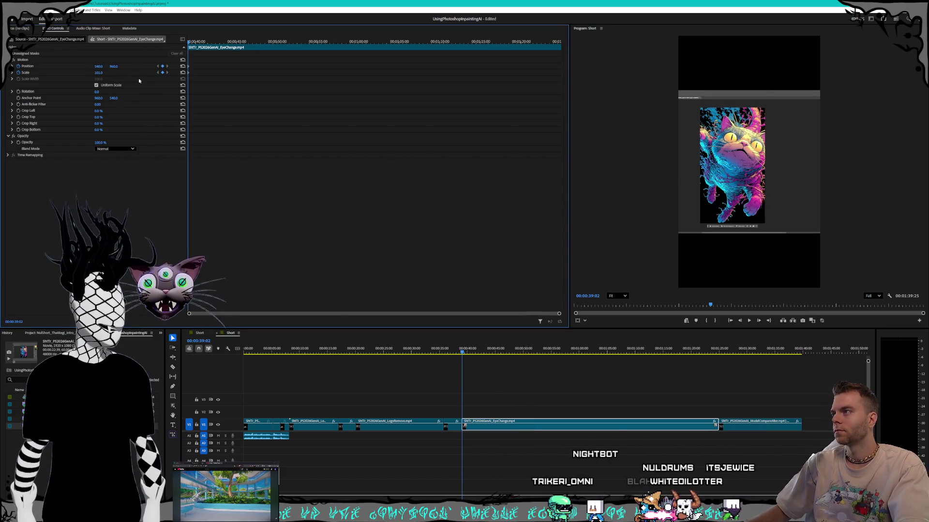
pyautogui.press('Return')
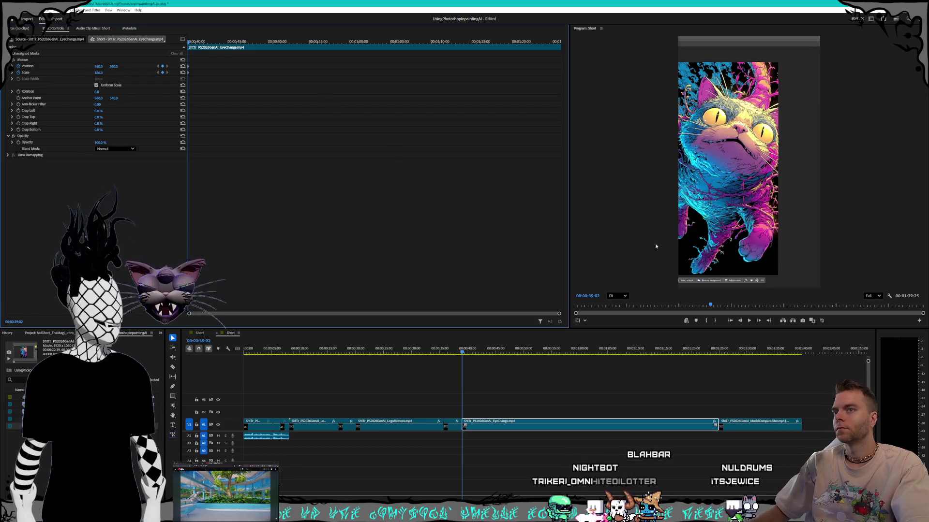
# Step: Set EyeChange Position to 771, 916 matching ModelCompareAlter, then play the sequence
pyautogui.click(751, 428)
pyautogui.click(96, 66)
pyautogui.click(520, 428)
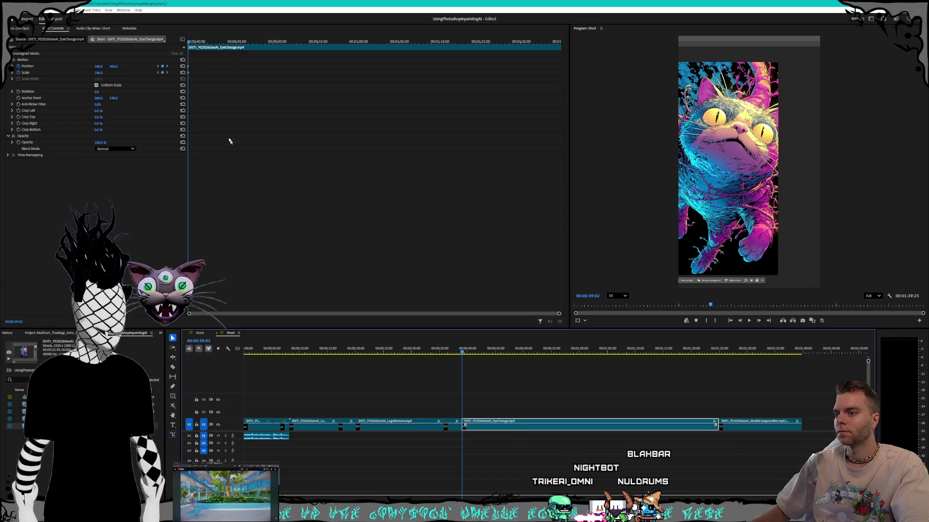
pyautogui.press('Return')
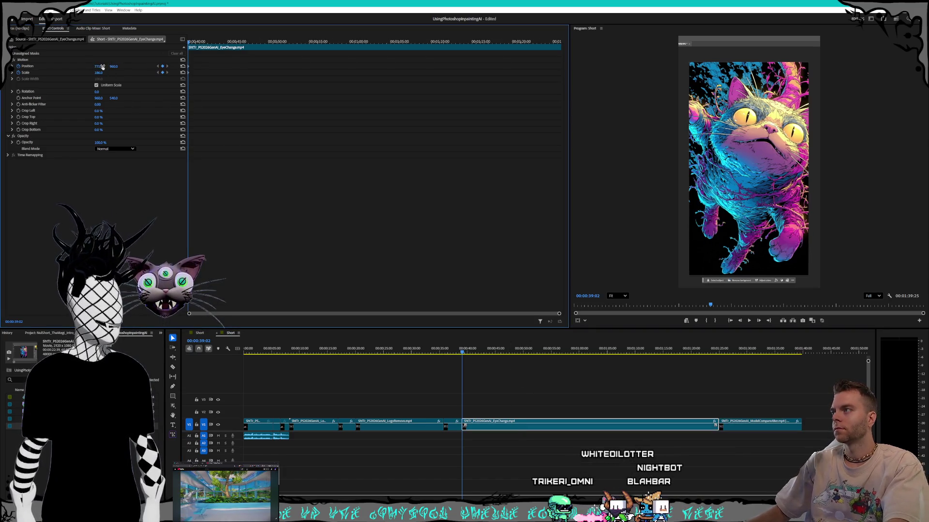
pyautogui.click(762, 426)
pyautogui.click(116, 66)
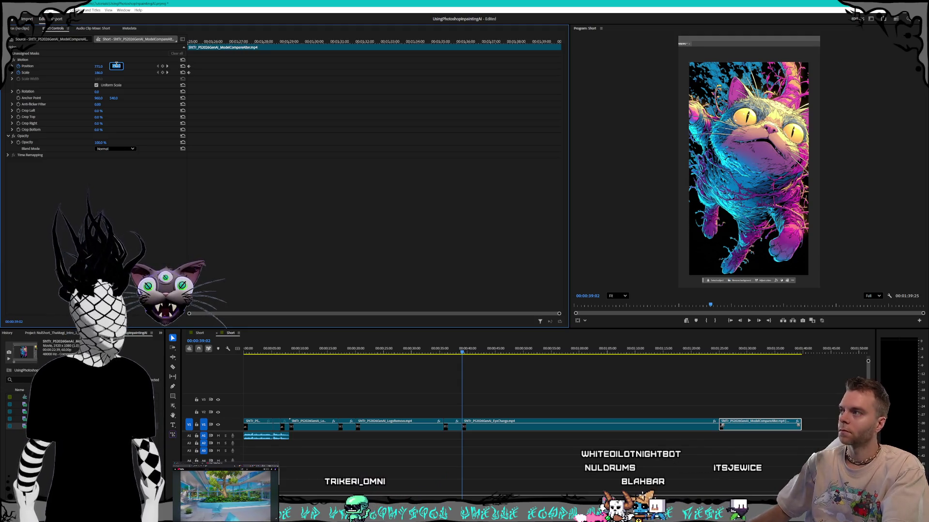
pyautogui.click(613, 452)
pyautogui.click(579, 425)
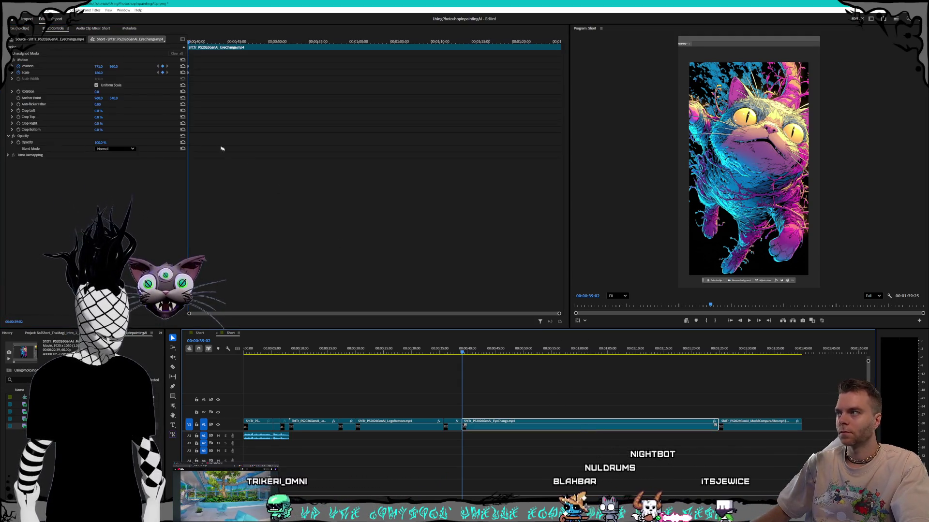
pyautogui.click(116, 66)
pyautogui.press('Return')
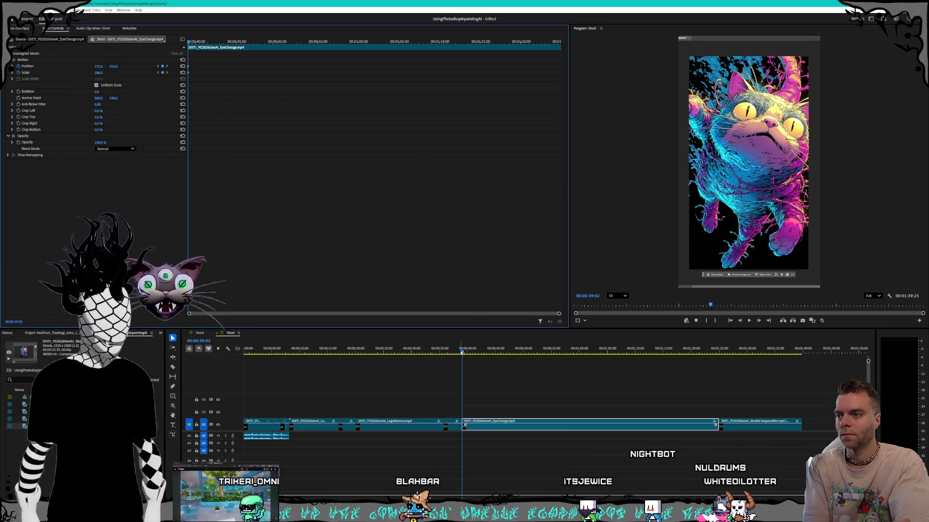
pyautogui.click(749, 321)
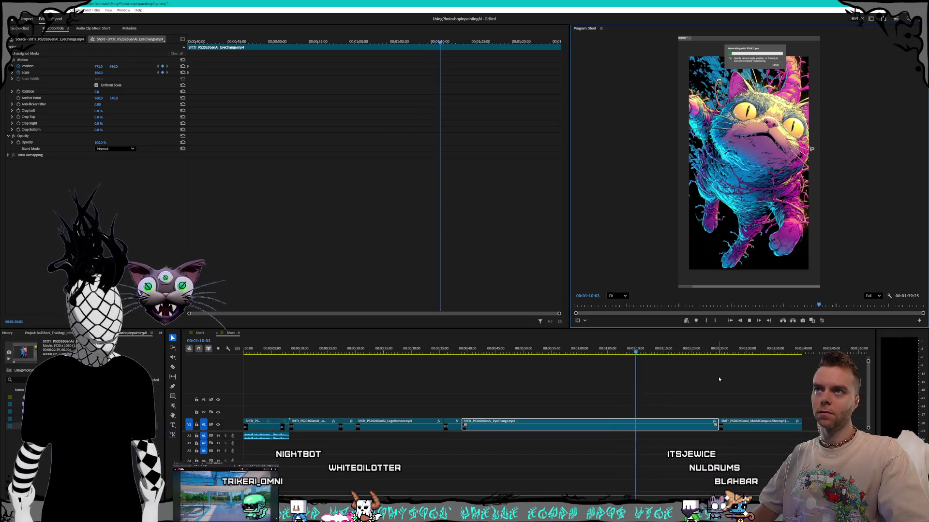
# Step: Drag ShtTr_PS2026GenAI_AdobeCredits.mp4 from File Explorer onto the sequence end and fit the timeline
pyautogui.press('space')
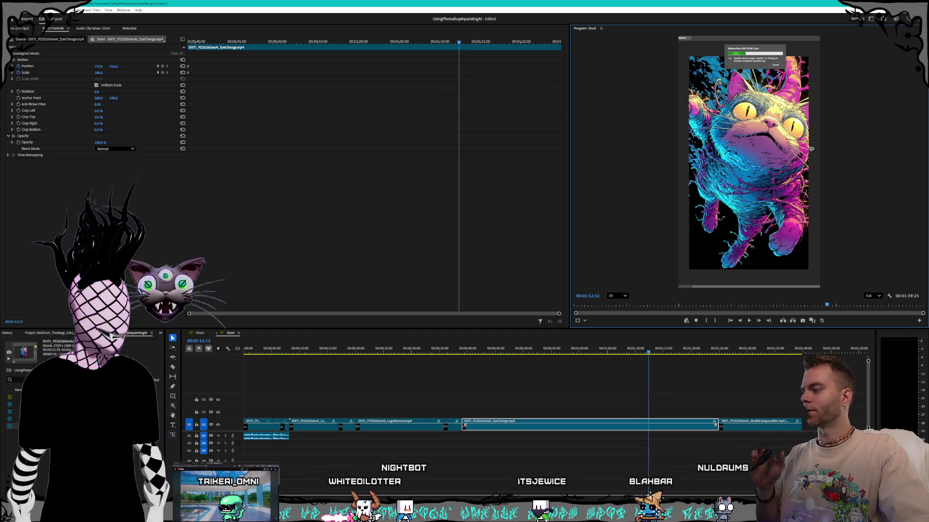
pyautogui.press('super+e')
pyautogui.click(378, 132)
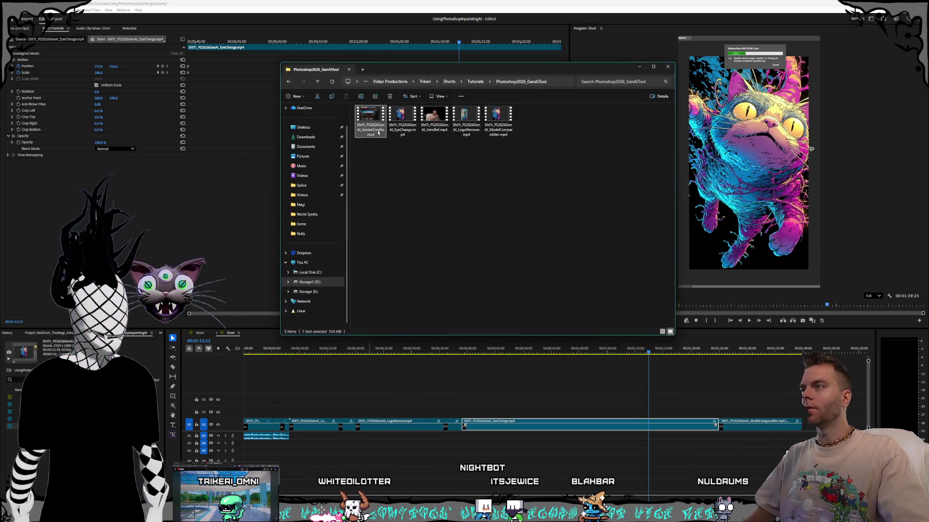
pyautogui.moveTo(372, 133)
pyautogui.mouseDown()
pyautogui.moveTo(807, 417)
pyautogui.moveTo(805, 426)
pyautogui.mouseUp()
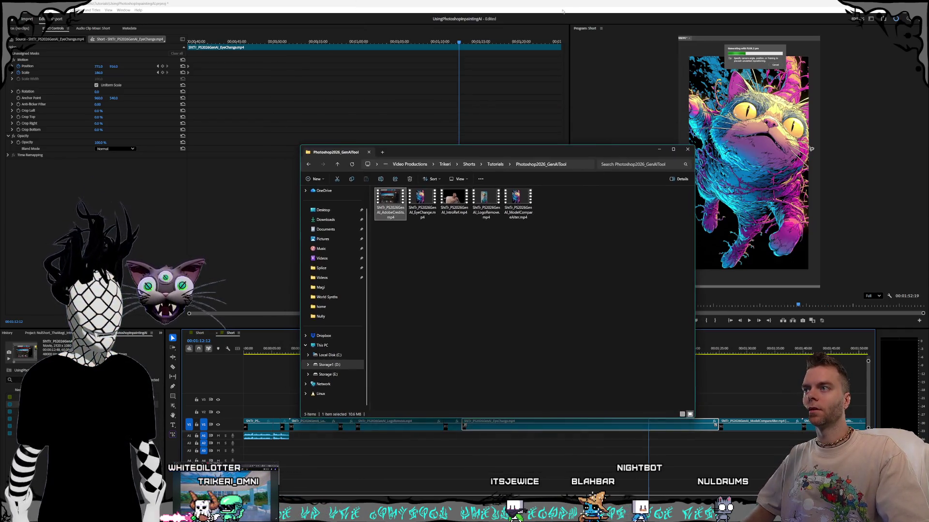
pyautogui.click(708, 391)
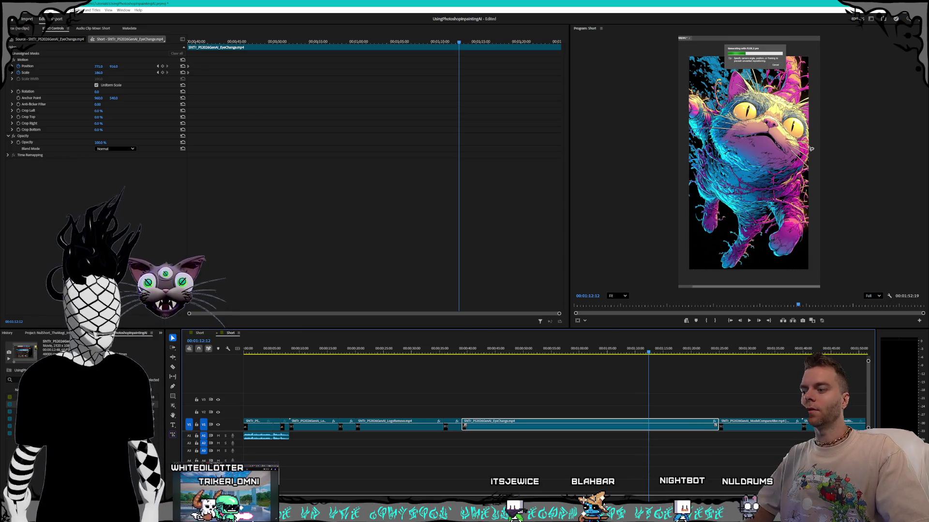
pyautogui.press('-')
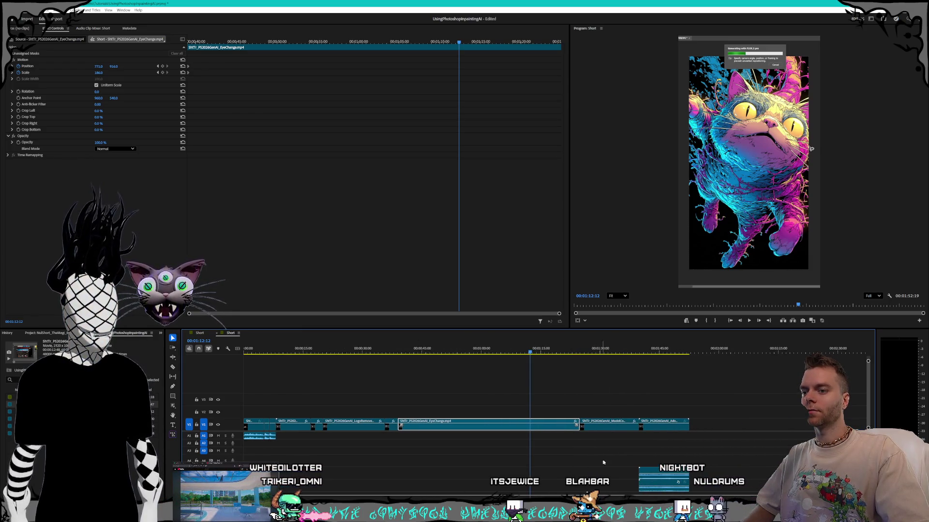
# Step: Unlink the AdobeCredits clip's audio from its video and delete the audio
pyautogui.click(634, 456)
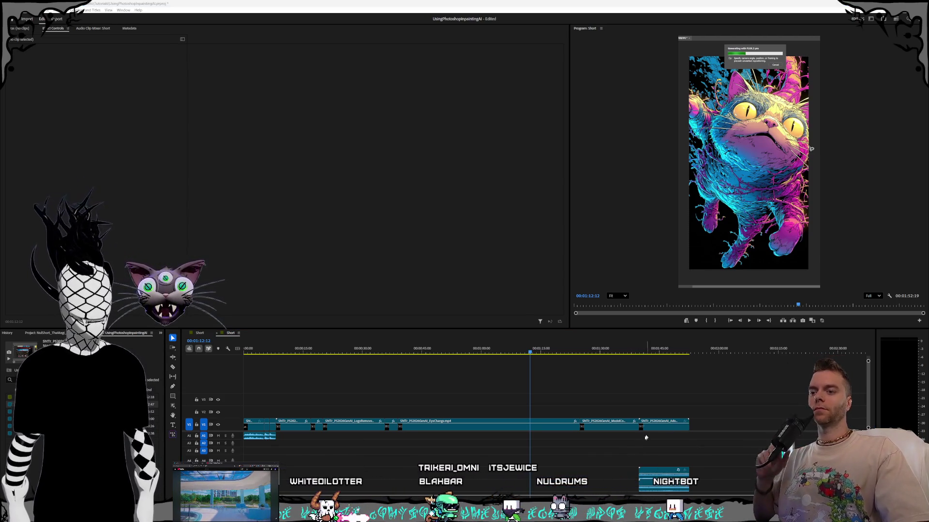
pyautogui.rightClick(665, 424)
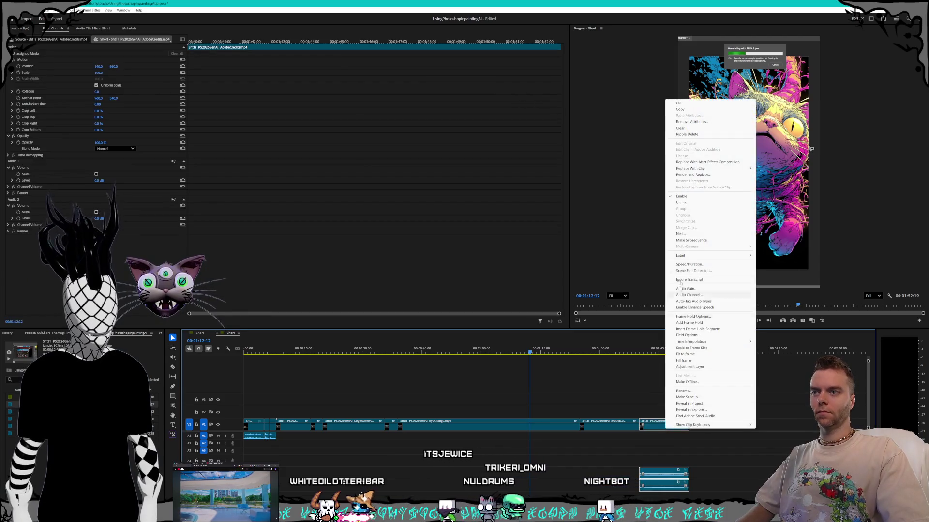
pyautogui.click(682, 203)
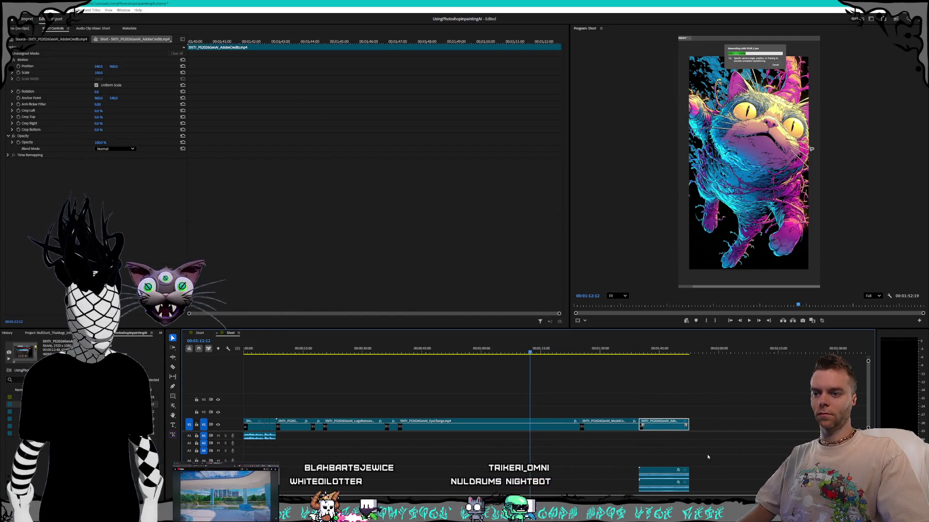
pyautogui.moveTo(699, 469); pyautogui.dragTo(670, 470)
pyautogui.press('Delete')
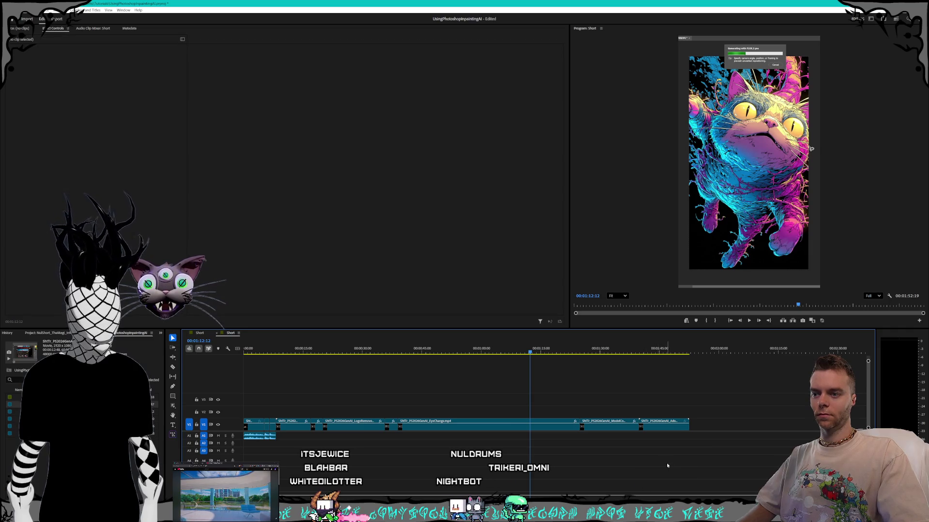
# Step: Set the AdobeCredits clip's Position X to 689 and its scale to 159%
pyautogui.moveTo(637, 354); pyautogui.dragTo(642, 353)
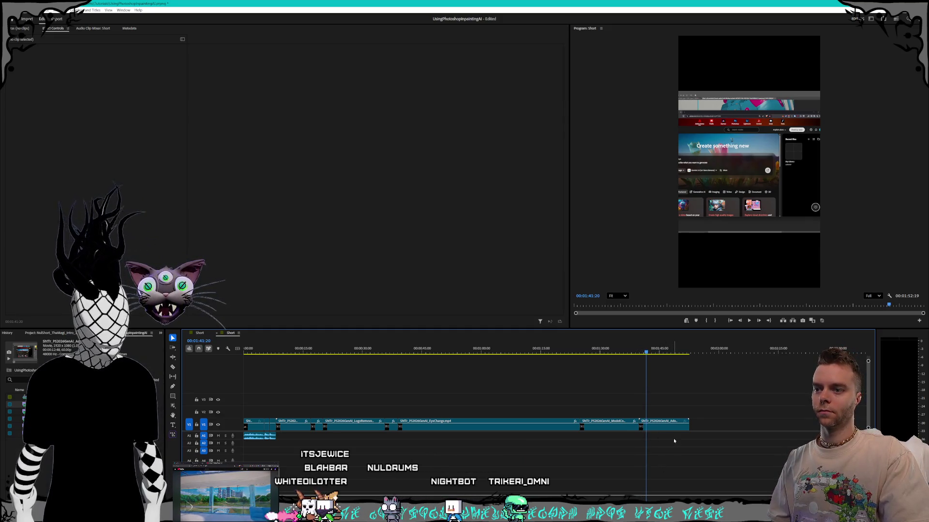
pyautogui.click(674, 425)
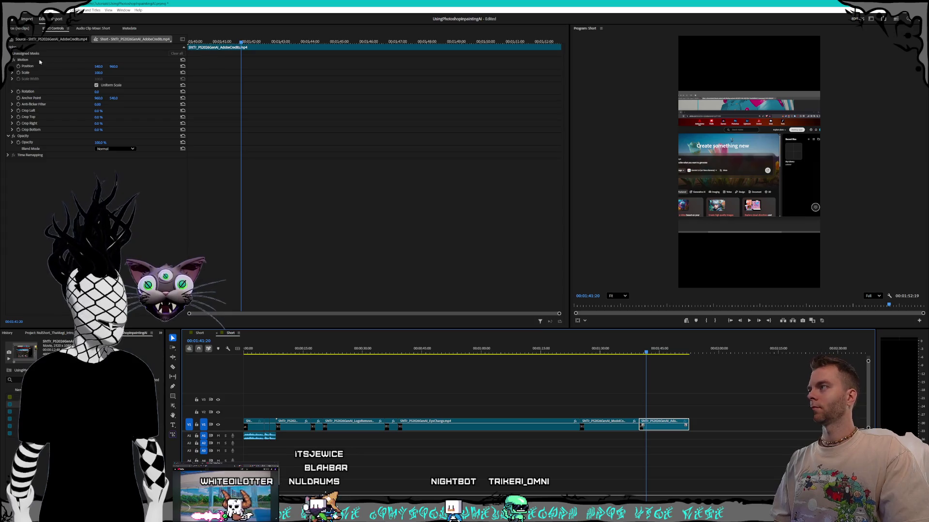
pyautogui.moveTo(98, 67); pyautogui.dragTo(5, 66)
pyautogui.moveTo(99, 73); pyautogui.dragTo(140, 66)
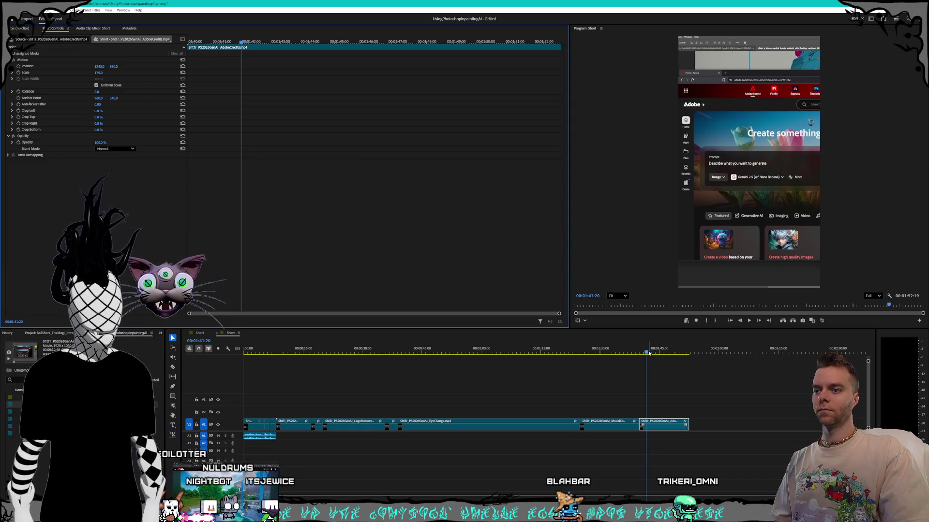
# Step: Keyframe the credits clip's position from its start to 01:43:26, sliding it left, and preview the pan
pyautogui.moveTo(649, 353); pyautogui.dragTo(642, 353)
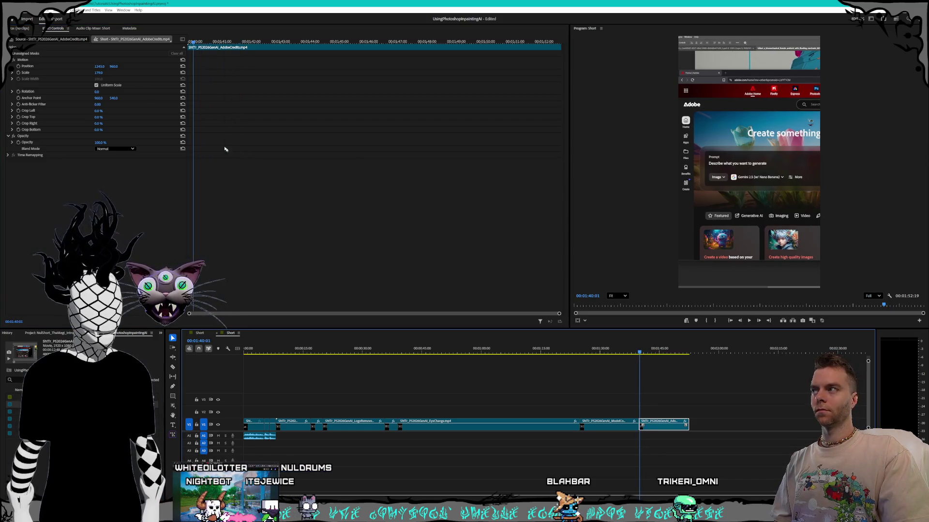
pyautogui.click(19, 67)
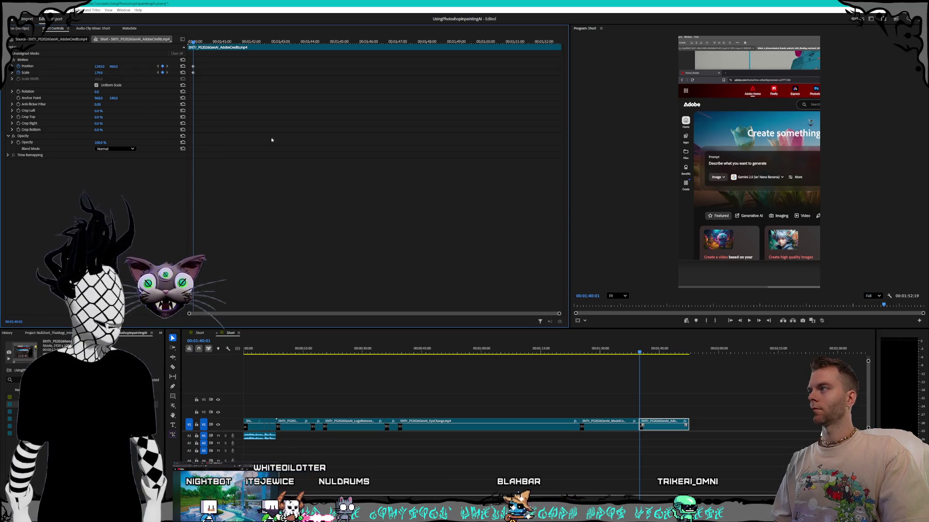
pyautogui.moveTo(639, 353); pyautogui.dragTo(654, 352)
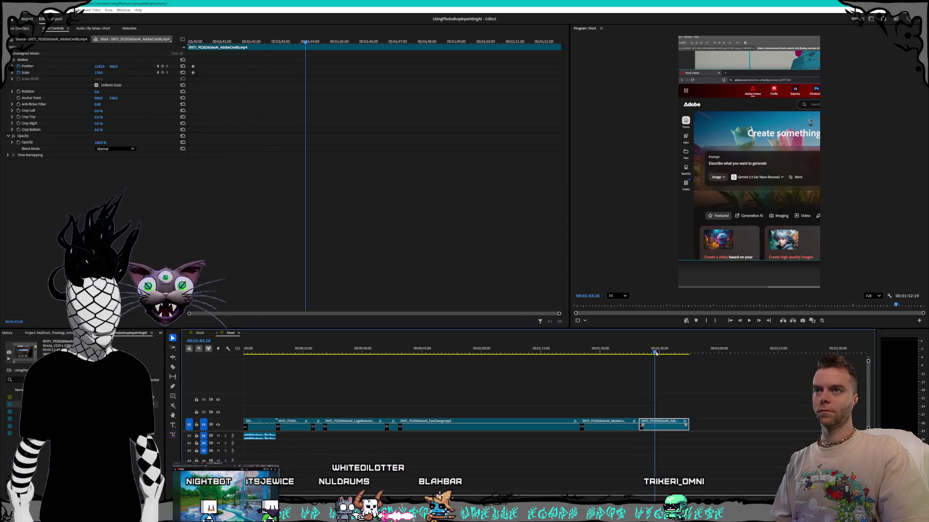
pyautogui.moveTo(99, 66); pyautogui.dragTo(6, 66)
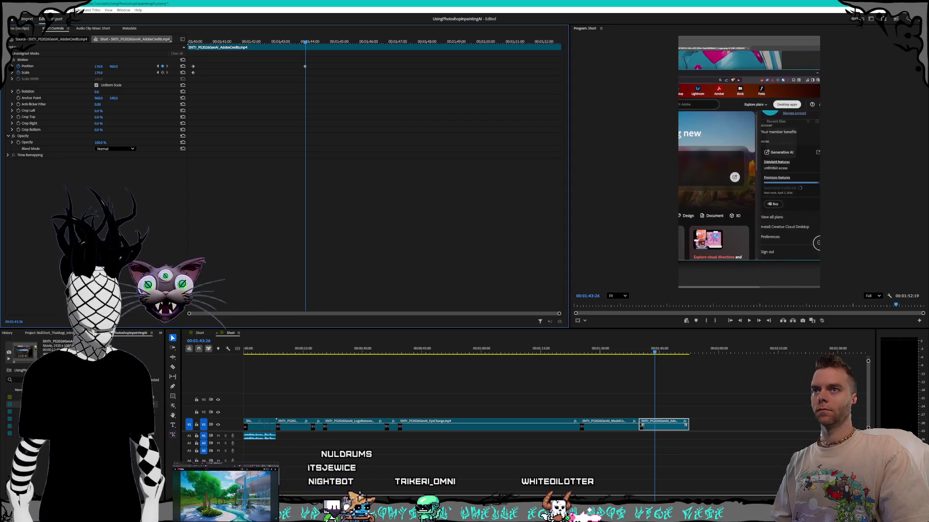
pyautogui.moveTo(98, 66); pyautogui.dragTo(53, 66)
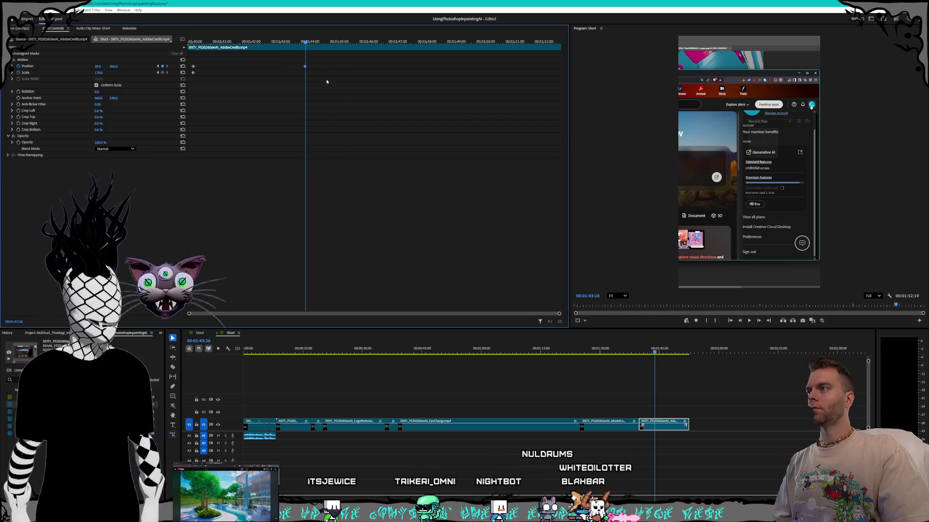
pyautogui.moveTo(304, 68)
pyautogui.mouseDown()
pyautogui.moveTo(257, 44)
pyautogui.moveTo(214, 52)
pyautogui.moveTo(258, 53)
pyautogui.moveTo(194, 53)
pyautogui.moveTo(227, 51)
pyautogui.mouseUp()
pyautogui.moveTo(243, 52)
pyautogui.mouseDown()
pyautogui.moveTo(295, 52)
pyautogui.moveTo(264, 52)
pyautogui.moveTo(265, 67)
pyautogui.moveTo(263, 42)
pyautogui.moveTo(183, 39)
pyautogui.moveTo(278, 44)
pyautogui.moveTo(264, 46)
pyautogui.mouseUp()
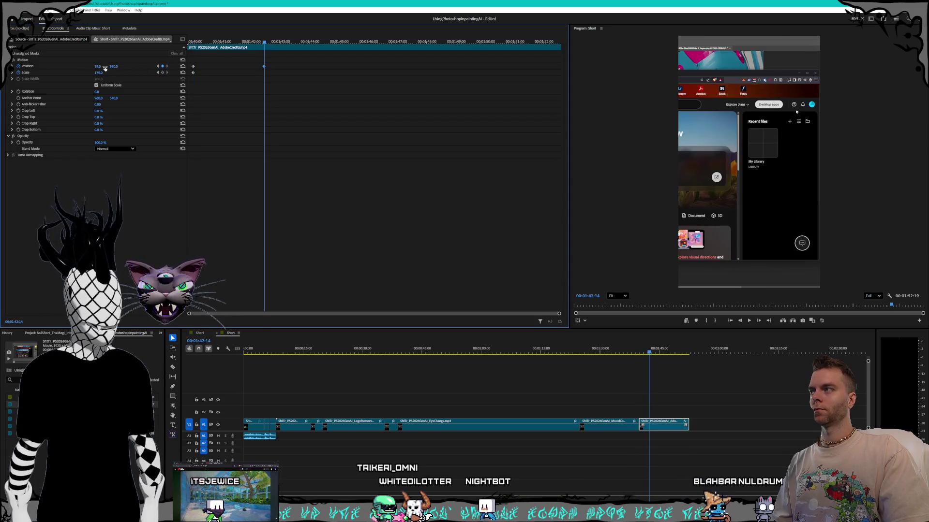
# Step: Push the credits clip further left at the later keyframe and move the playhead to 01:50:29
pyautogui.moveTo(97, 66); pyautogui.dragTo(7, 67)
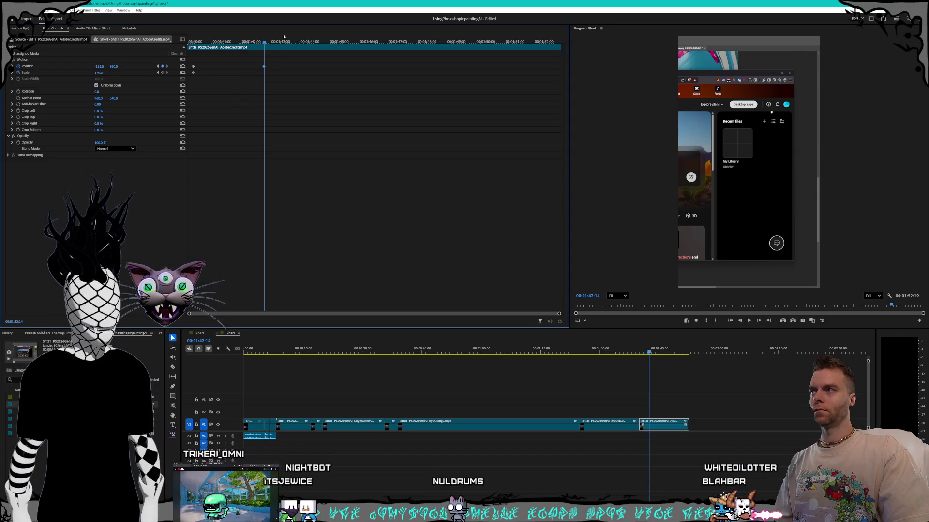
pyautogui.moveTo(265, 42); pyautogui.dragTo(507, 60)
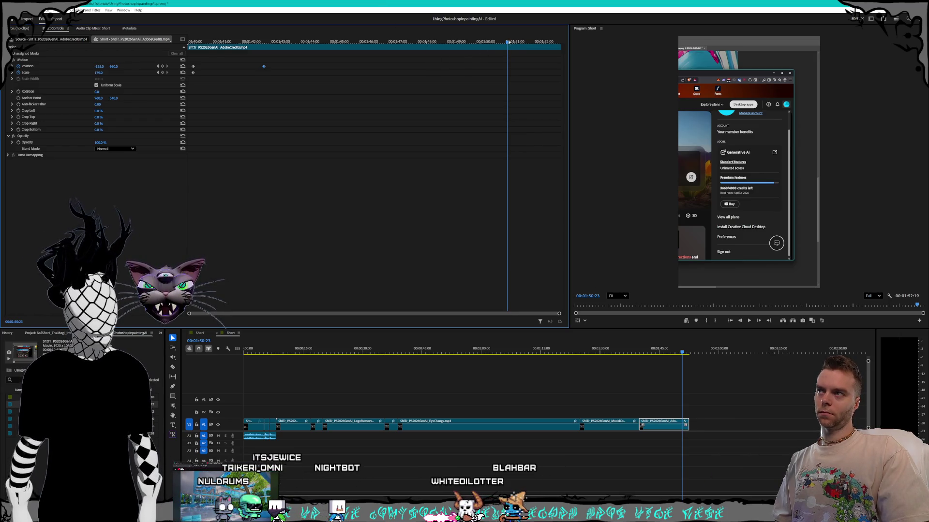
pyautogui.moveTo(508, 42); pyautogui.dragTo(514, 42)
pyautogui.moveTo(684, 429); pyautogui.dragTo(682, 429)
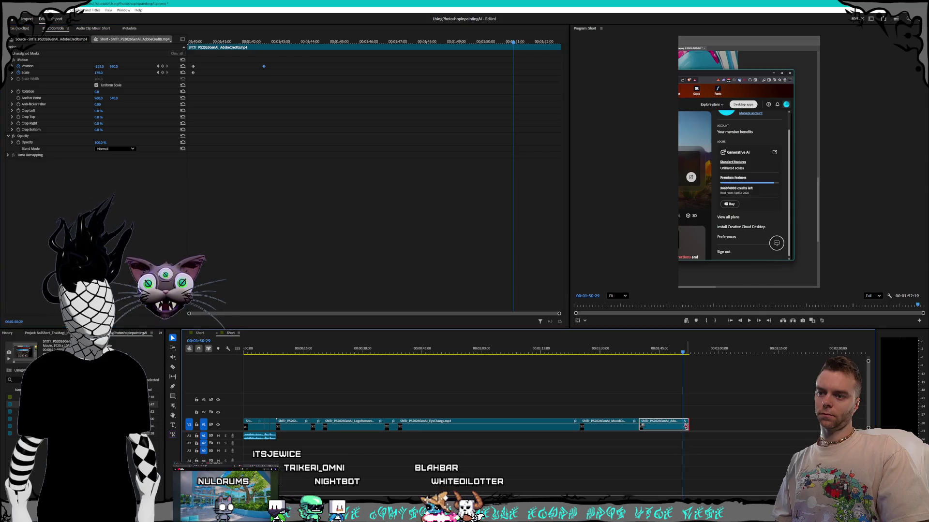
# Step: Trim the last clip to end at 01:50:29, check the ending, and save the project
pyautogui.click(709, 425)
pyautogui.moveTo(679, 355); pyautogui.dragTo(657, 353)
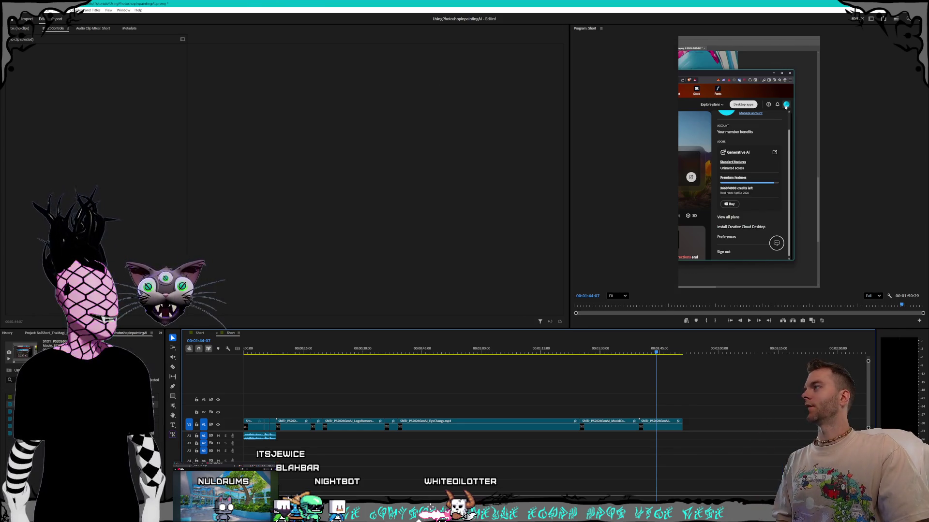
pyautogui.hotkey('alt', 'f')
pyautogui.click(19, 90)
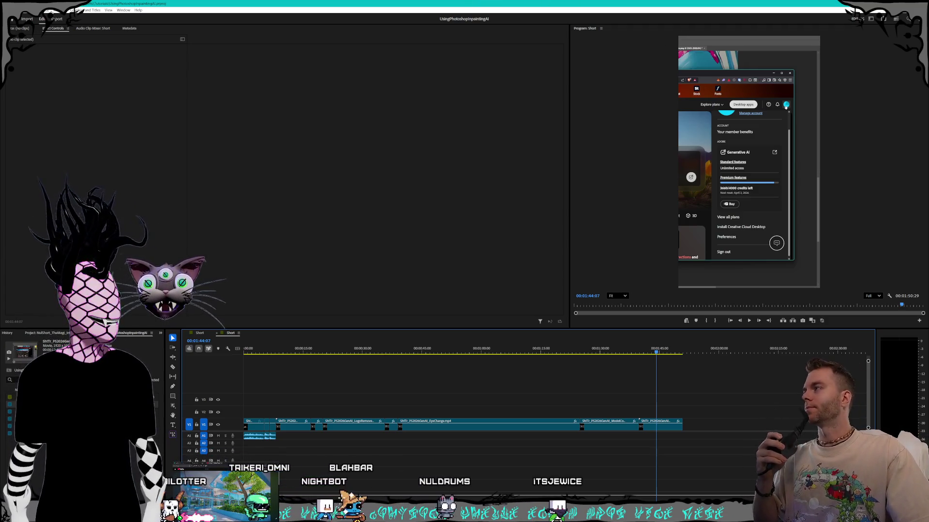
# Step: Dismiss the File menu and replay the short's opening android artwork
pyautogui.click(13, 10)
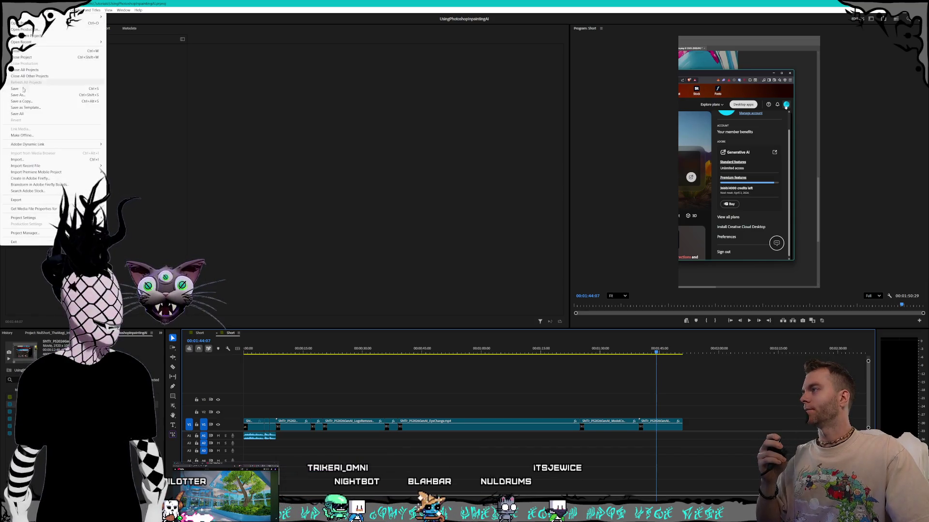
pyautogui.click(309, 91)
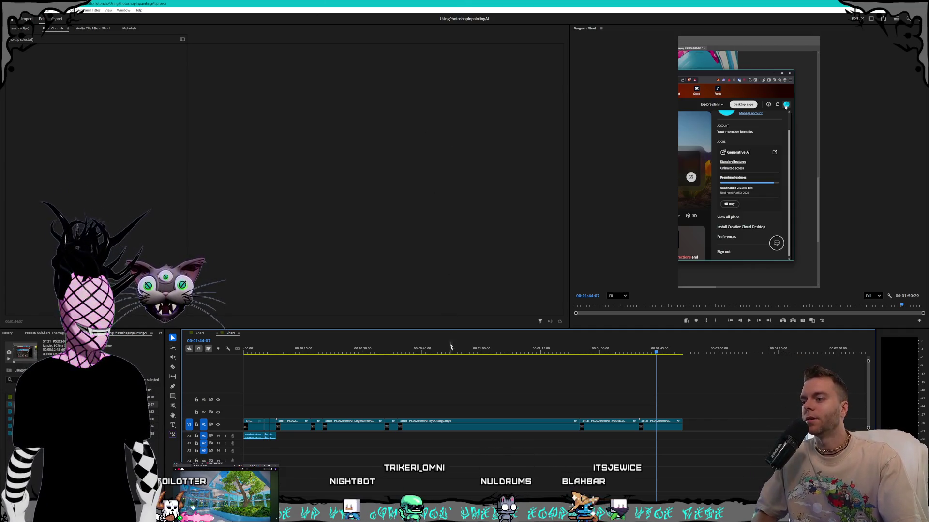
pyautogui.click(271, 349)
pyautogui.moveTo(272, 348); pyautogui.dragTo(286, 346)
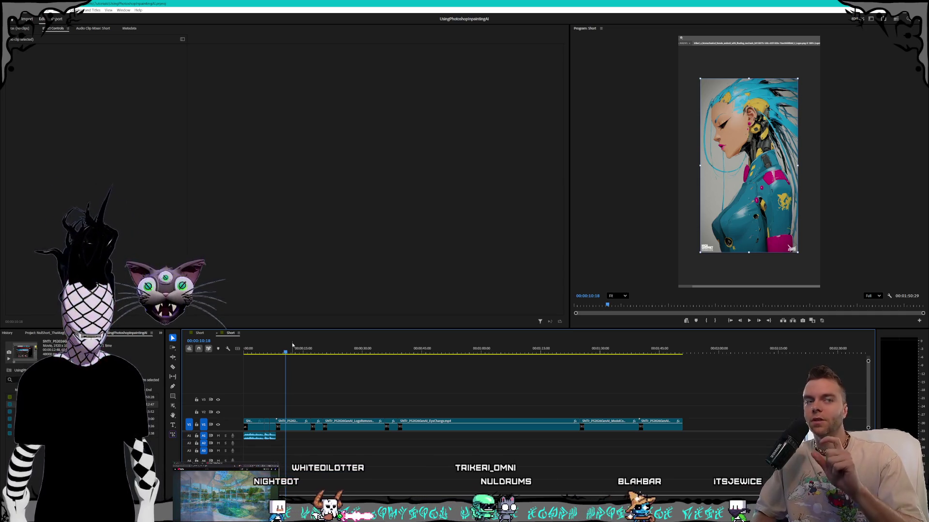
pyautogui.click(346, 352)
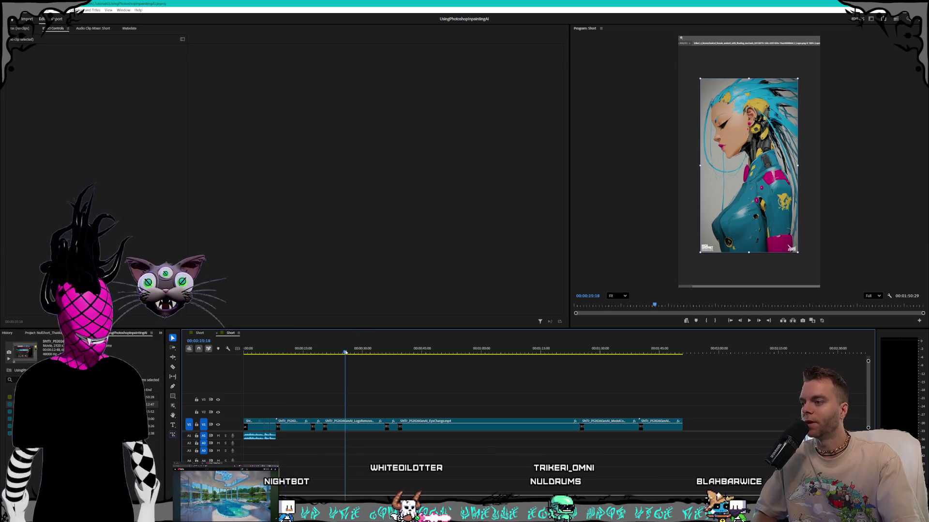
pyautogui.moveTo(346, 352); pyautogui.dragTo(352, 349)
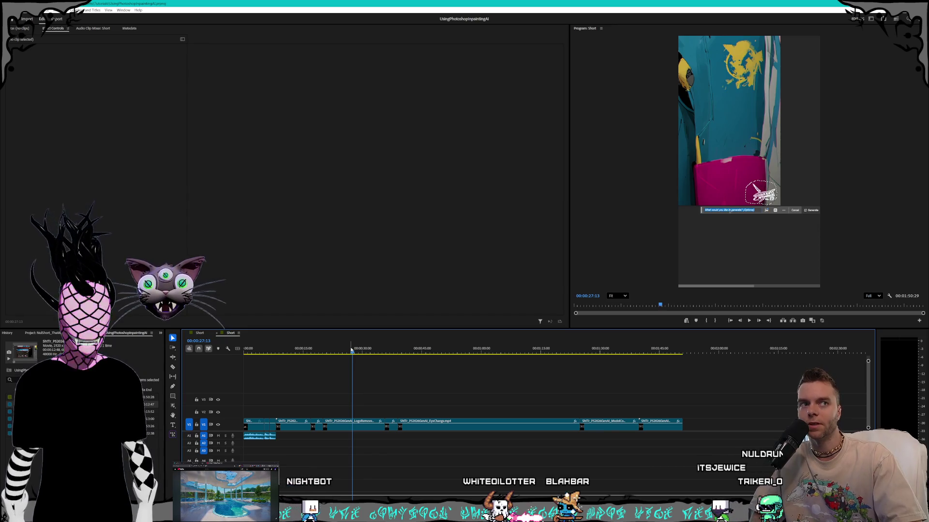
pyautogui.moveTo(351, 350)
pyautogui.mouseDown()
pyautogui.moveTo(590, 349)
pyautogui.moveTo(477, 349)
pyautogui.moveTo(508, 339)
pyautogui.moveTo(492, 338)
pyautogui.mouseUp()
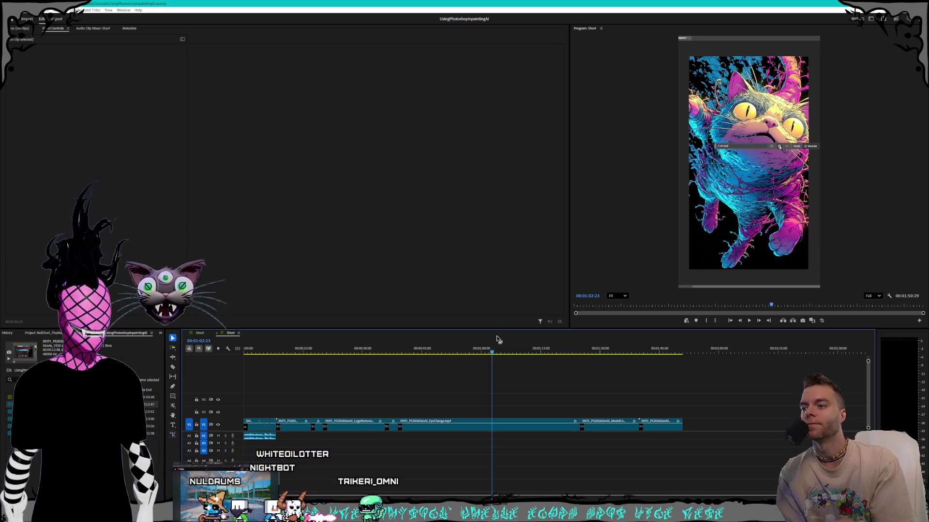
pyautogui.moveTo(498, 355); pyautogui.dragTo(682, 353)
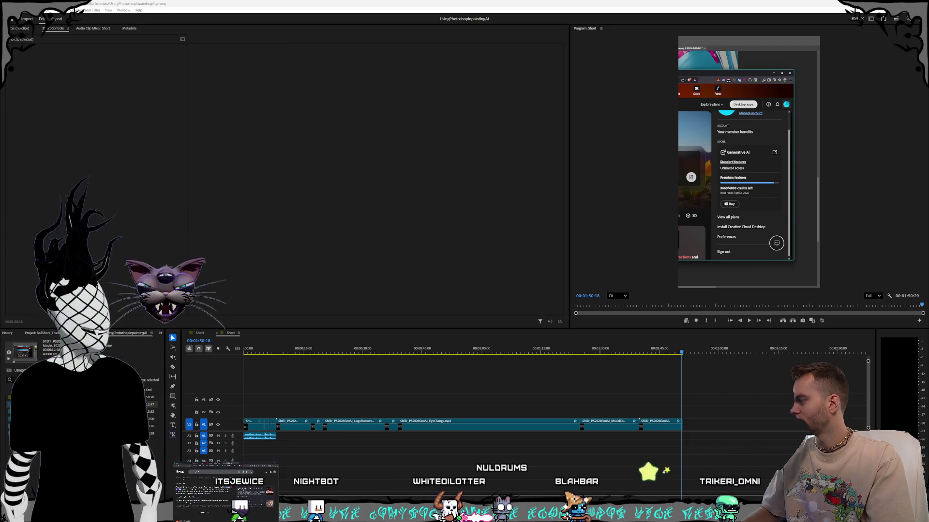
# Step: Change the Google query from 'instagram reels' to 'youtube shorts' and run the length search
pyautogui.hotkey('alt', 'Tab')
pyautogui.moveTo(453, 96)
pyautogui.mouseDown()
pyautogui.moveTo(387, 72)
pyautogui.moveTo(407, 72)
pyautogui.mouseUp()
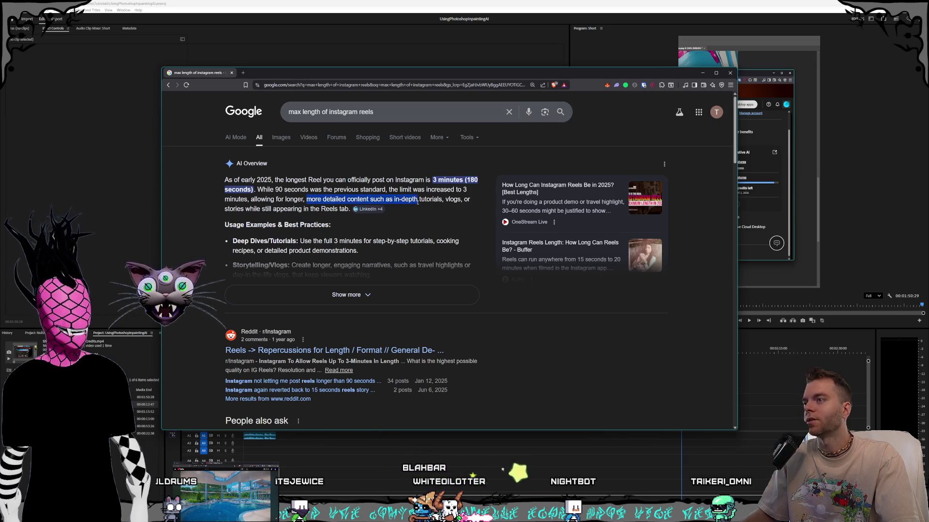
pyautogui.click(338, 201)
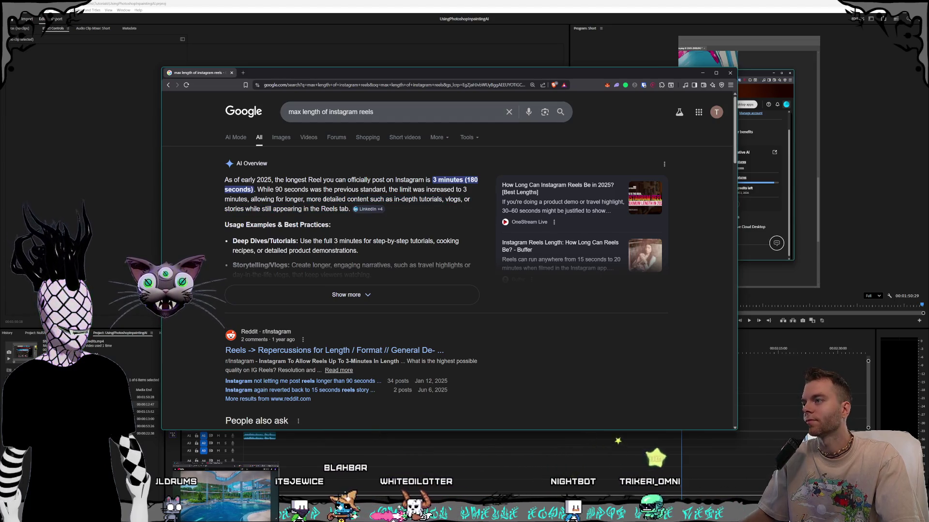
pyautogui.moveTo(334, 111); pyautogui.dragTo(373, 112)
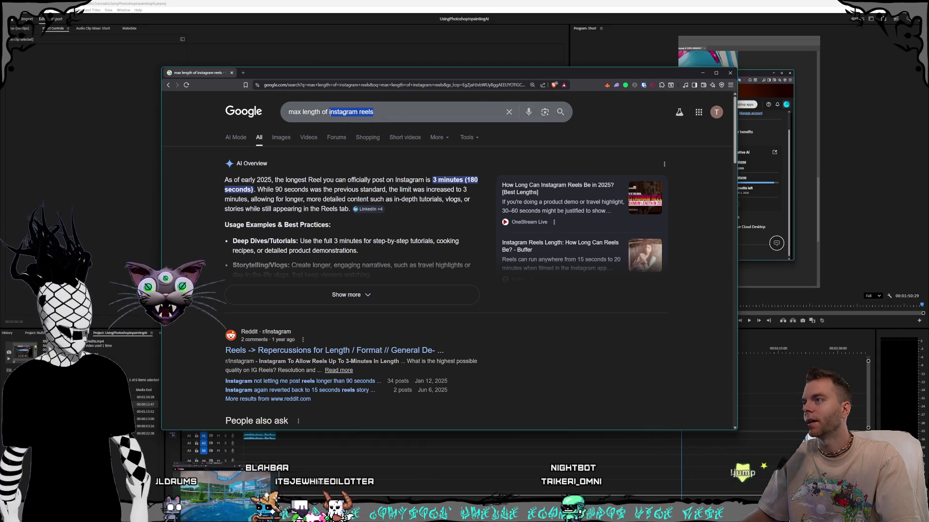
pyautogui.press('BackSpace')
pyautogui.press('BackSpace')
pyautogui.press('BackSpace')
pyautogui.write('youtube shorts')
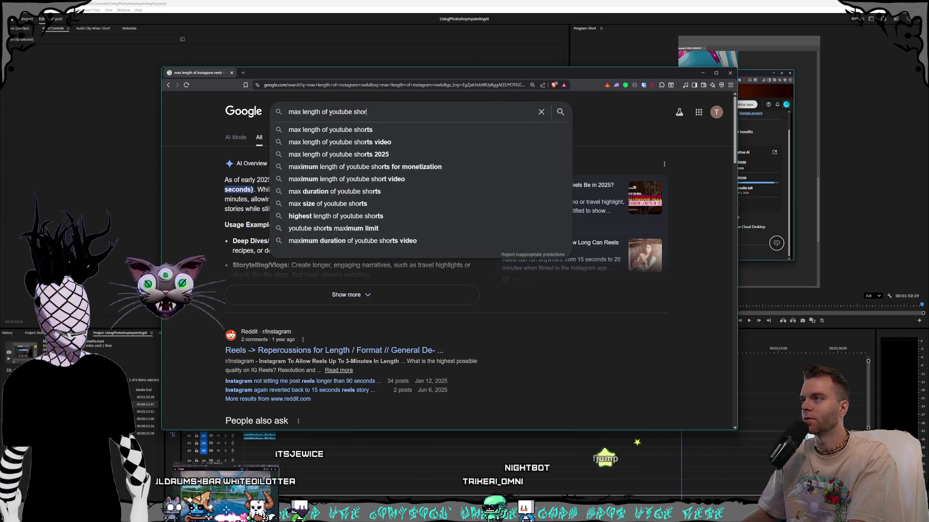
pyautogui.click(333, 128)
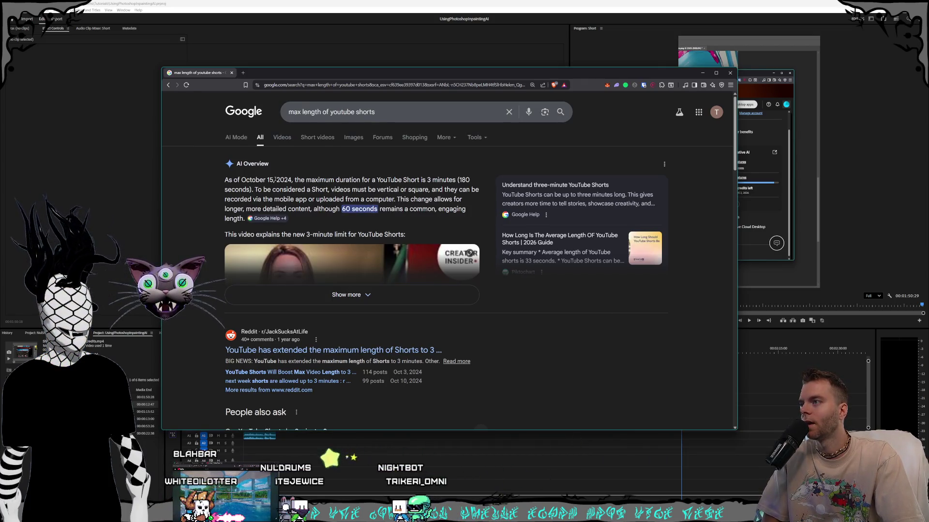
# Step: Highlight the 3-minute Shorts duration result, then start a new query for 'a tiktok video'
pyautogui.moveTo(320, 180); pyautogui.dragTo(401, 179)
pyautogui.click(378, 180)
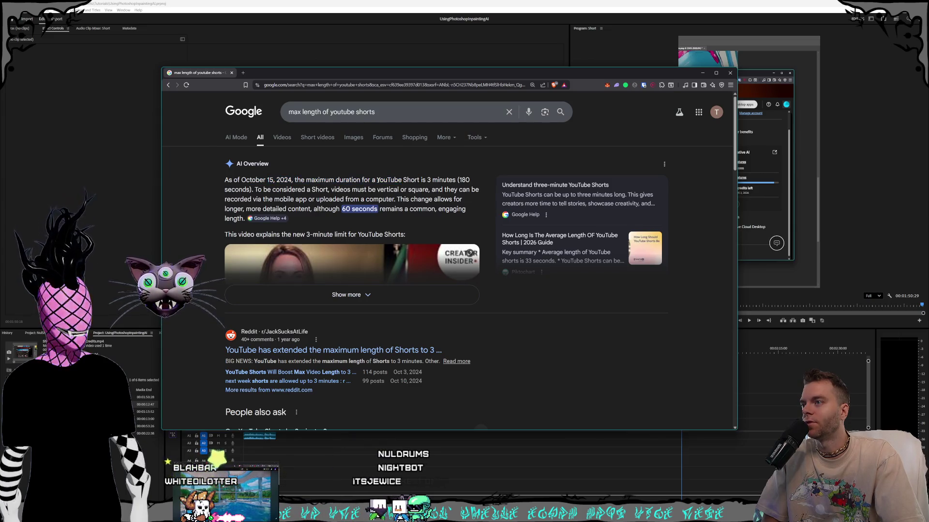
pyautogui.click(339, 189)
pyautogui.click(349, 189)
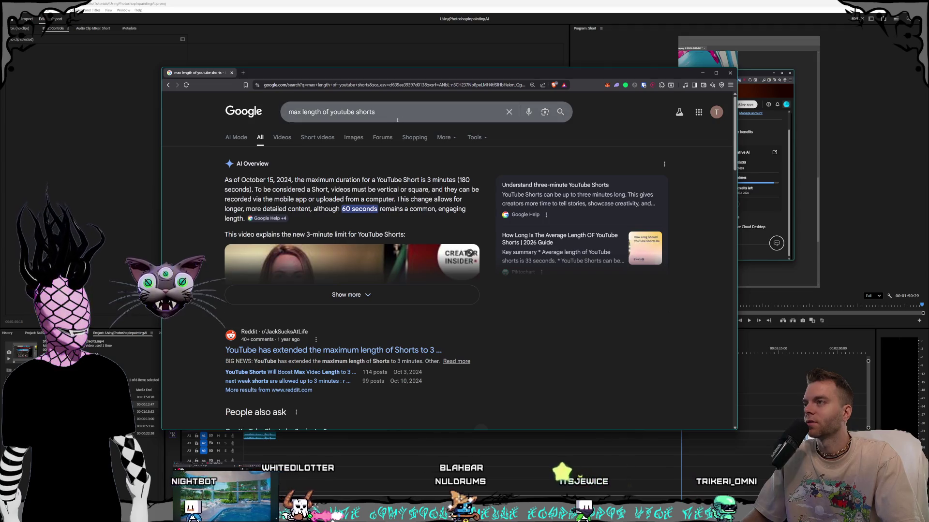
pyautogui.write('a tiktok ')
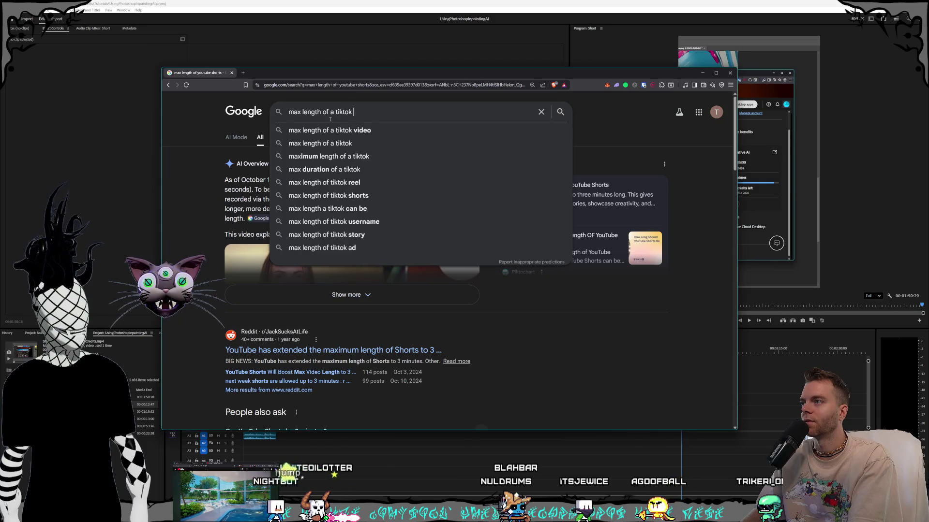
pyautogui.write('video')
# Step: Run the TikTok video maximum length search, then switch back to Premiere Pro
pyautogui.press('Return')
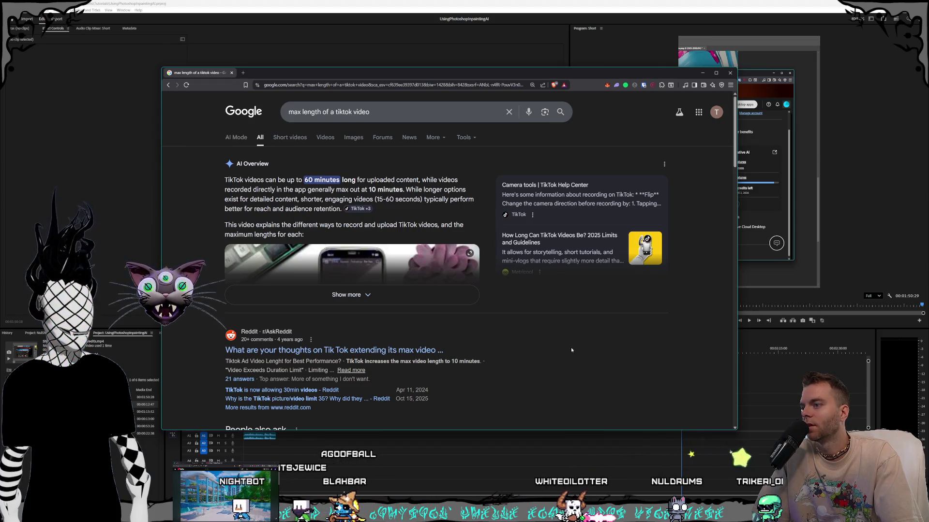
pyautogui.click(390, 1)
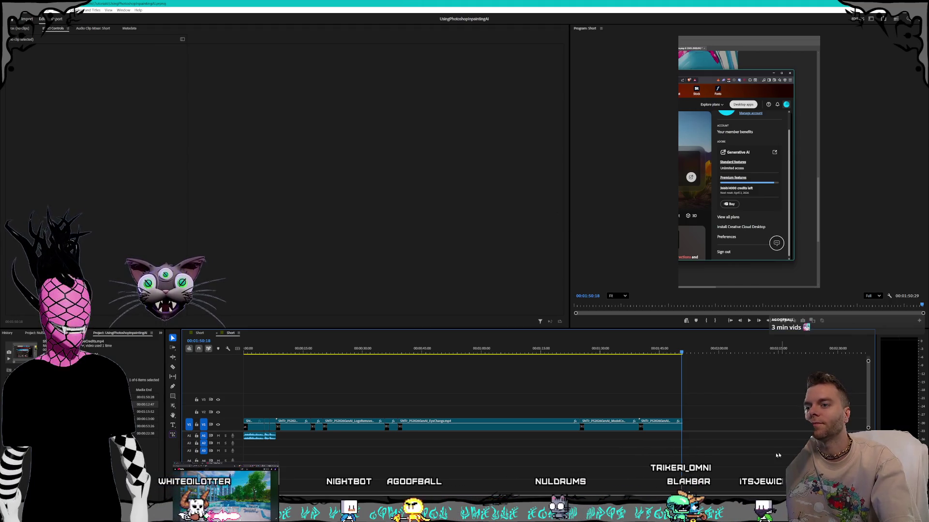
# Step: Scrub through the cat footage and trim the clip at the cut near 1:24 by 21 frames
pyautogui.moveTo(617, 358)
pyautogui.mouseDown()
pyautogui.moveTo(321, 355)
pyautogui.moveTo(613, 360)
pyautogui.mouseUp()
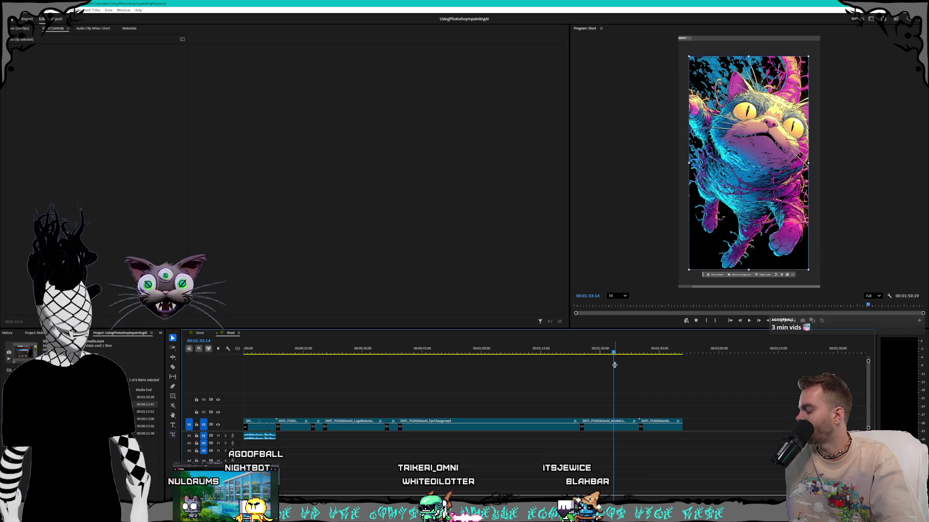
pyautogui.moveTo(612, 356)
pyautogui.mouseDown()
pyautogui.moveTo(539, 356)
pyautogui.moveTo(602, 355)
pyautogui.mouseUp()
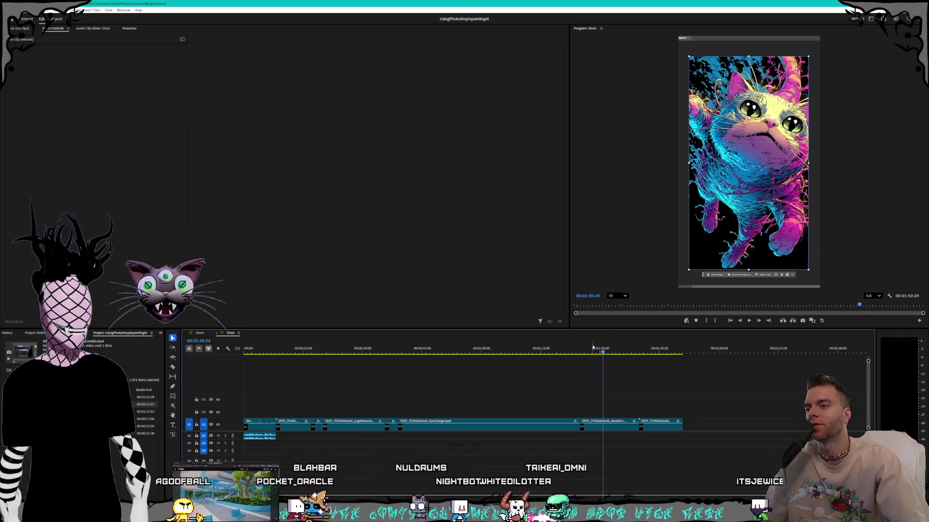
pyautogui.moveTo(592, 348)
pyautogui.mouseDown()
pyautogui.moveTo(579, 353)
pyautogui.moveTo(642, 352)
pyautogui.moveTo(421, 349)
pyautogui.moveTo(585, 334)
pyautogui.moveTo(578, 335)
pyautogui.mouseUp()
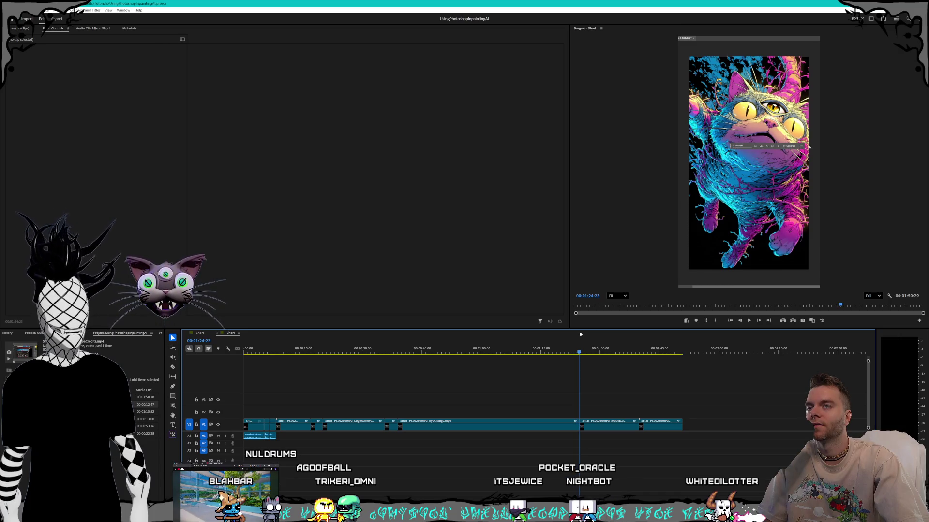
pyautogui.moveTo(580, 334)
pyautogui.mouseDown()
pyautogui.moveTo(565, 335)
pyautogui.moveTo(586, 324)
pyautogui.moveTo(578, 327)
pyautogui.mouseUp()
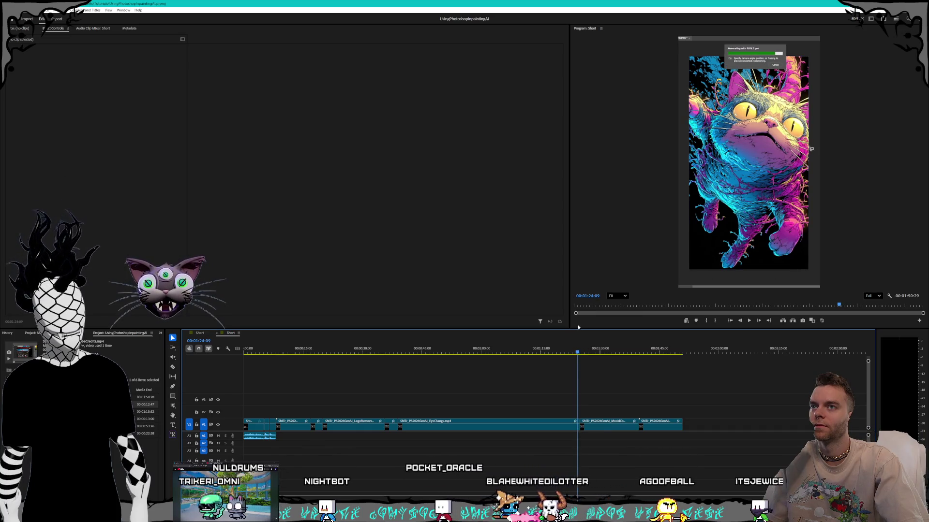
pyautogui.moveTo(578, 426); pyautogui.dragTo(576, 426)
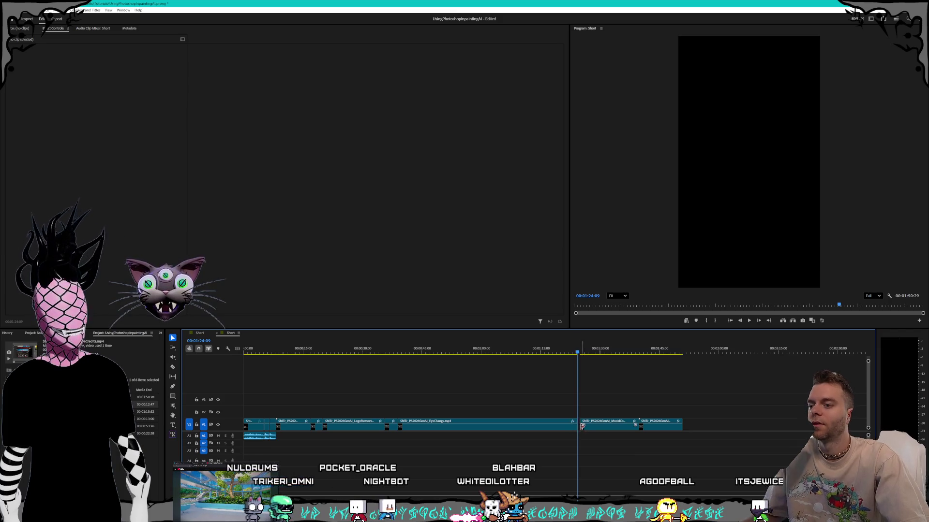
# Step: Ripple delete the black gap near 01:24 so the Short ends at 01:50:08, then preview the cat clip
pyautogui.press('=')
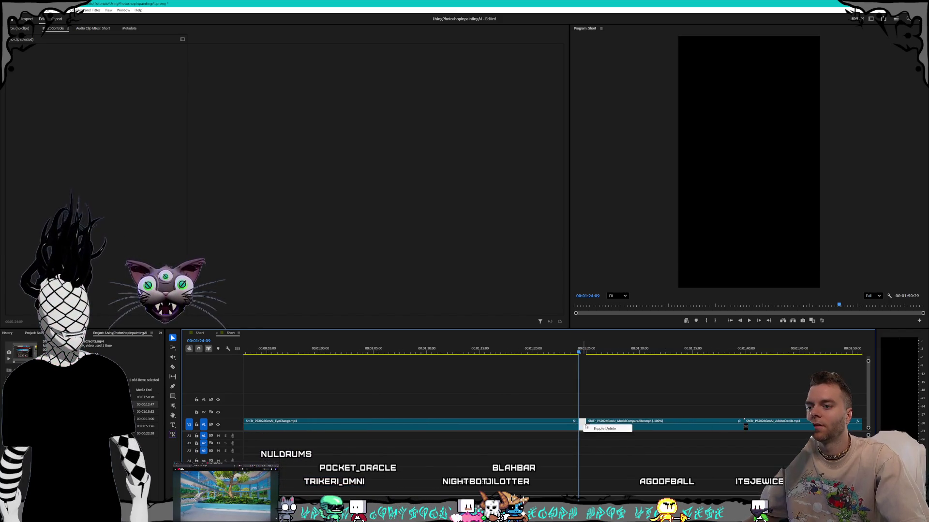
pyautogui.click(592, 428)
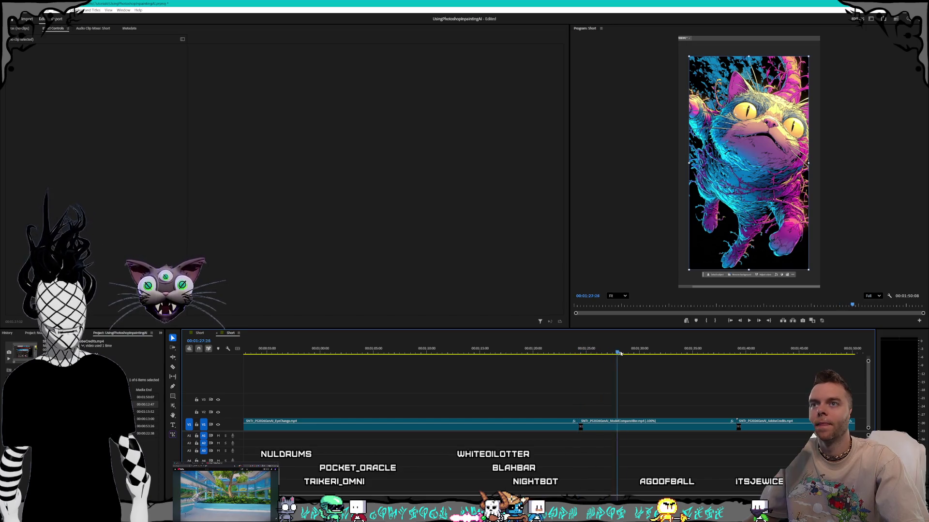
pyautogui.moveTo(731, 355)
pyautogui.mouseDown()
pyautogui.moveTo(784, 353)
pyautogui.moveTo(484, 351)
pyautogui.mouseUp()
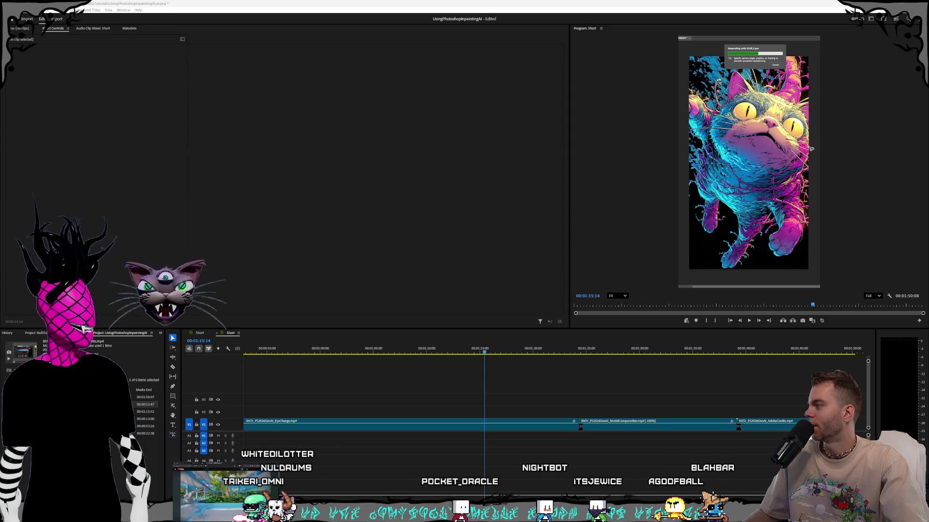
pyautogui.hotkey('alt', 'Tab')
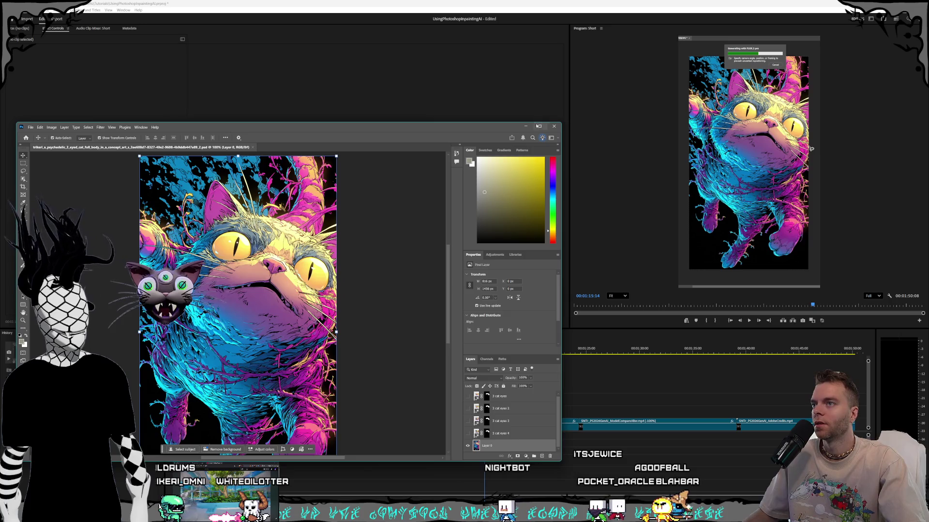
# Step: Lasso the cat's face in maximized Photoshop and show Generative Fill's Firefly and partner model list
pyautogui.moveTo(419, 151); pyautogui.dragTo(424, 2)
pyautogui.press('l')
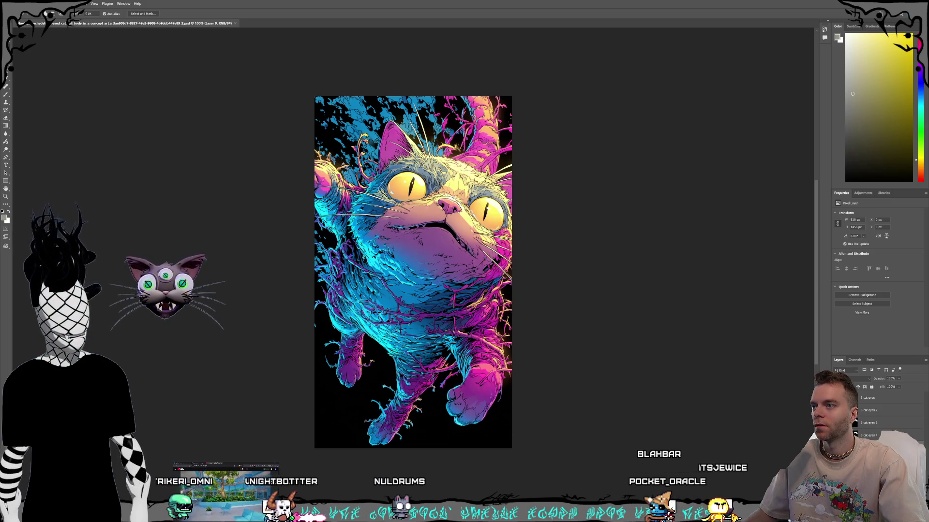
pyautogui.moveTo(382, 232)
pyautogui.mouseDown()
pyautogui.moveTo(464, 165)
pyautogui.moveTo(387, 236)
pyautogui.mouseUp()
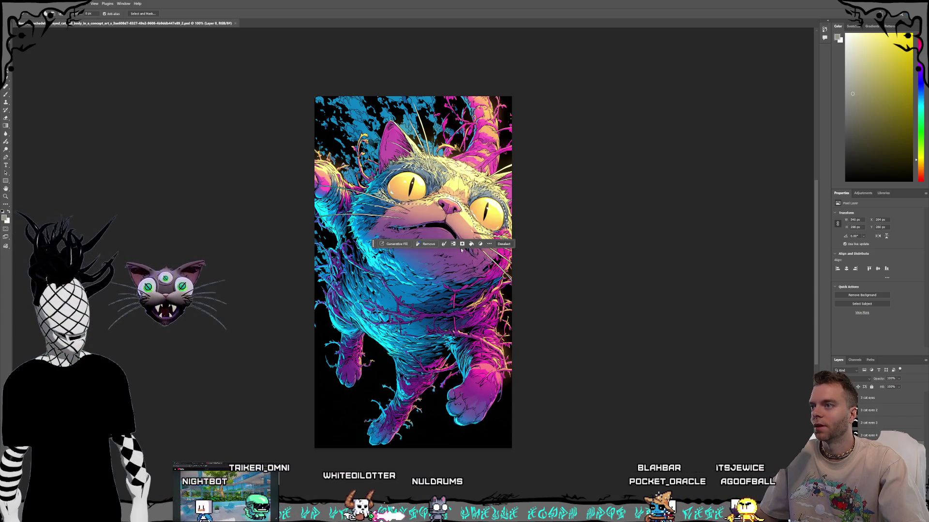
pyautogui.click(395, 244)
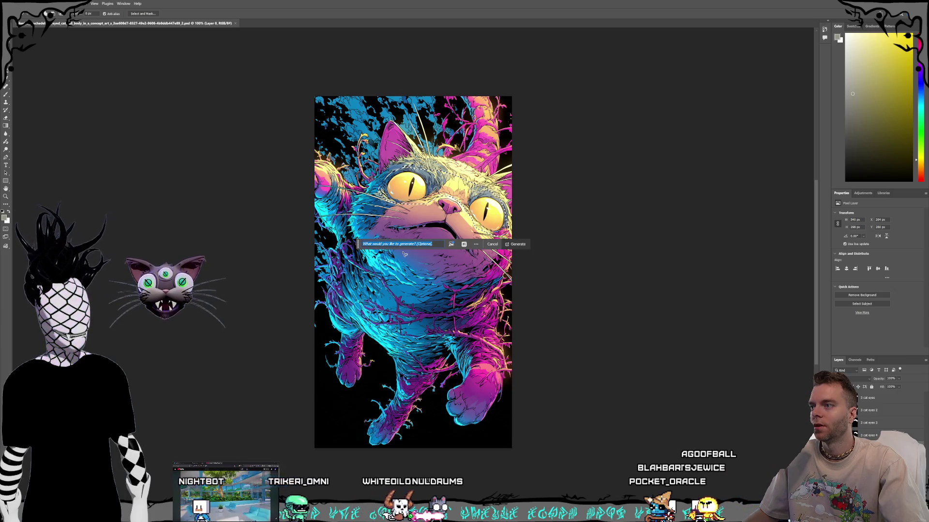
pyautogui.click(464, 245)
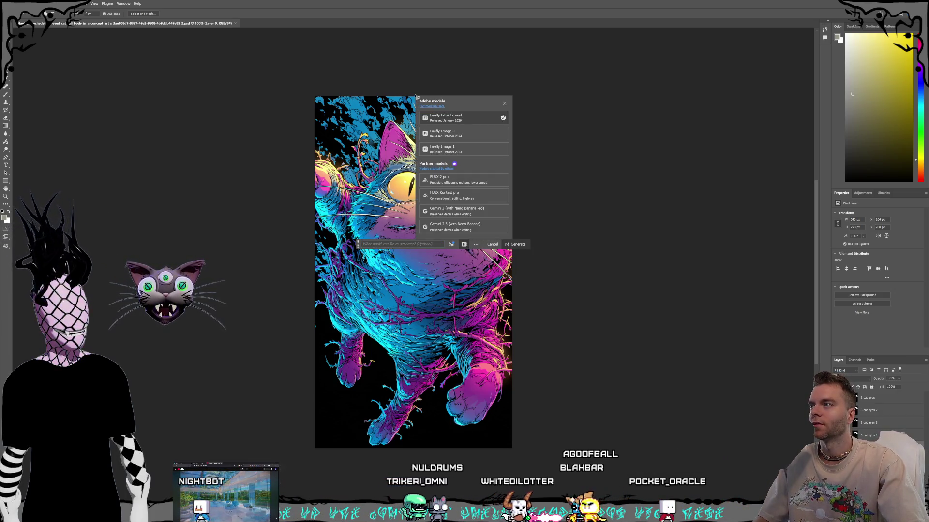
pyautogui.press('super+shift+s')
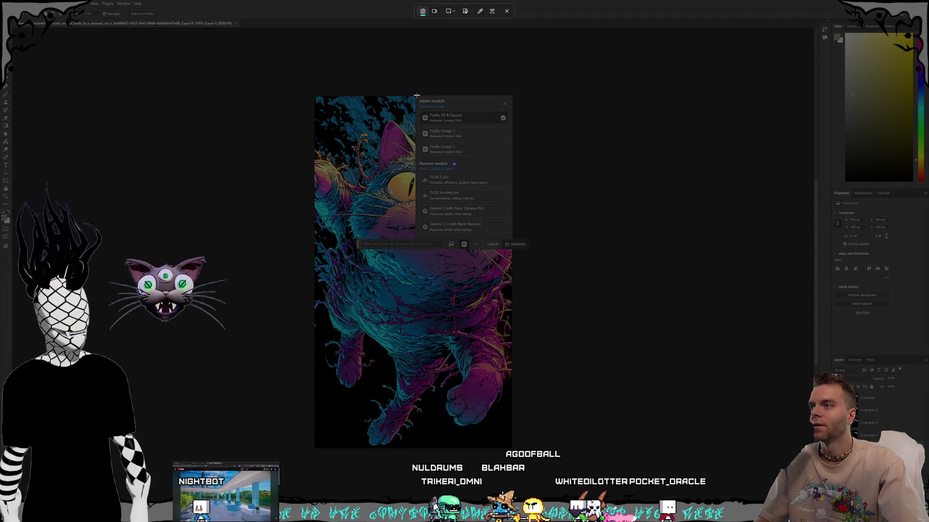
# Step: Snip the AI model panel, close the model list, and search Windows for Paint
pyautogui.moveTo(429, 123); pyautogui.dragTo(505, 233)
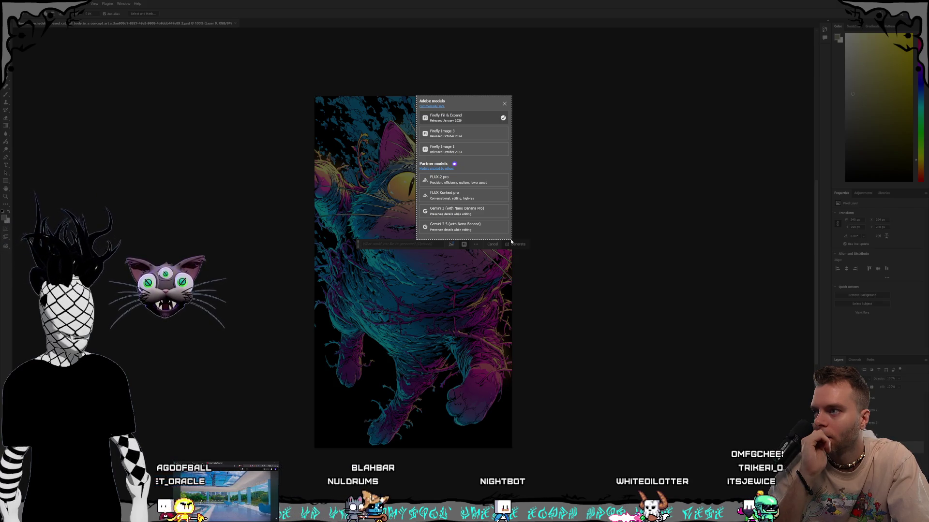
pyautogui.click(511, 241)
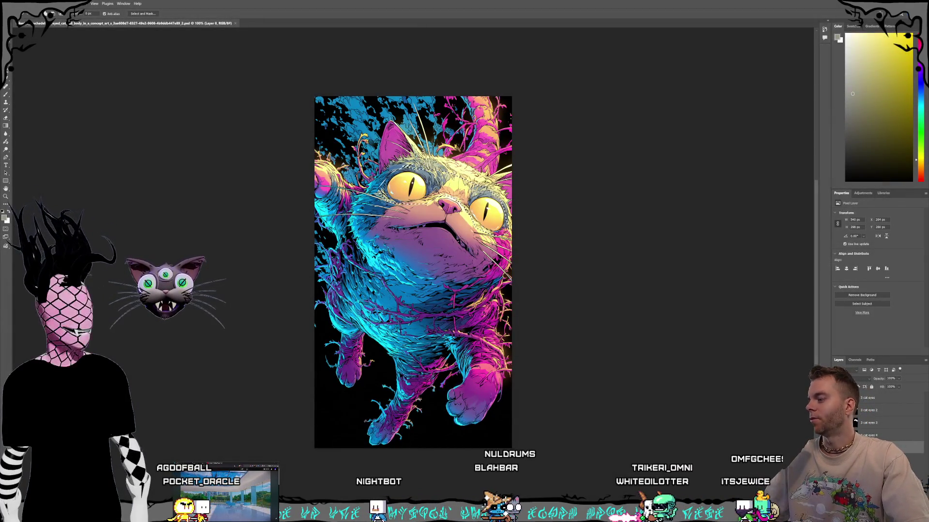
pyautogui.press('super')
# Step: Launch Paint, paste the AI model panel screenshot, and crop the canvas to just that panel
pyautogui.write('paint')
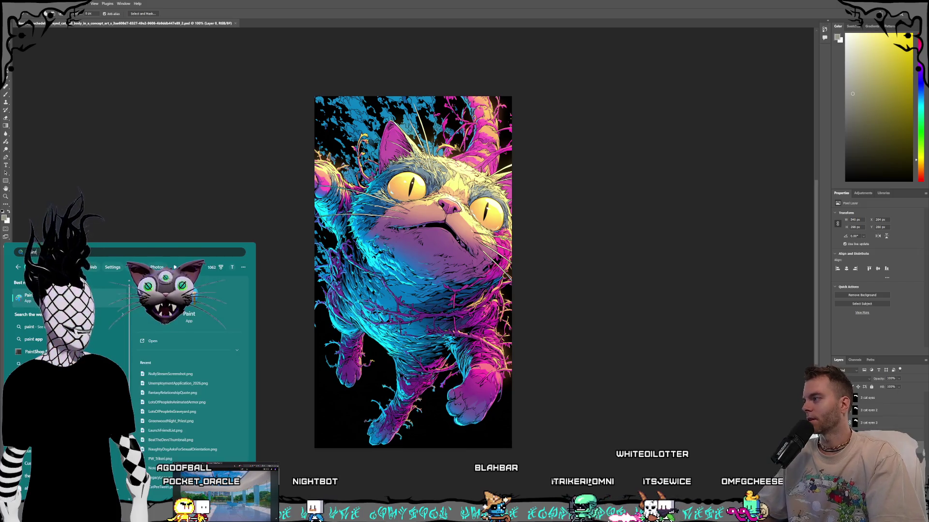
pyautogui.click(621, 355)
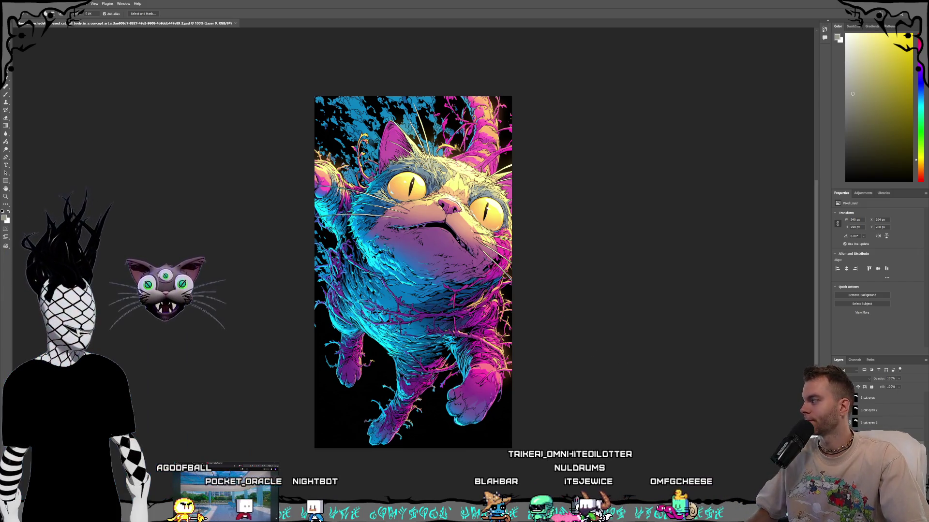
pyautogui.hotkey('ctrl', 'v')
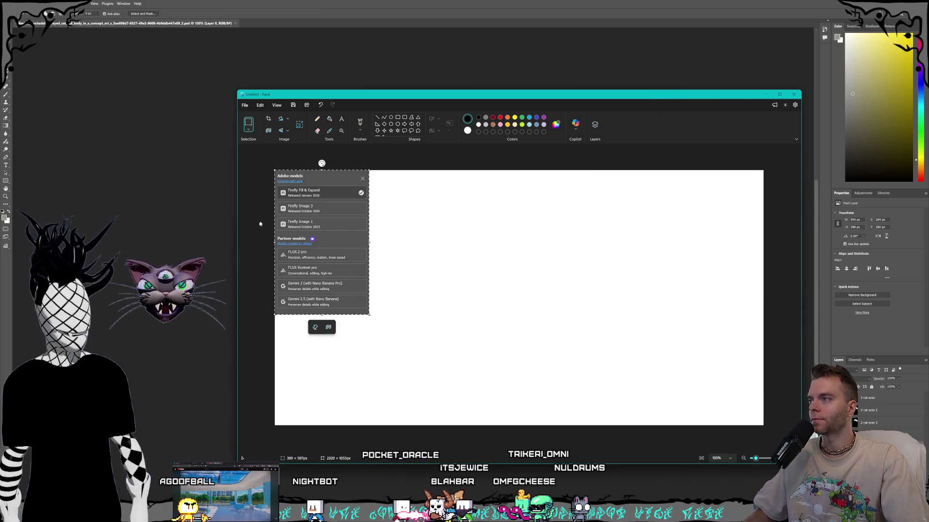
pyautogui.click(473, 422)
pyautogui.moveTo(273, 170)
pyautogui.mouseDown()
pyautogui.moveTo(384, 320)
pyautogui.moveTo(369, 315)
pyautogui.mouseUp()
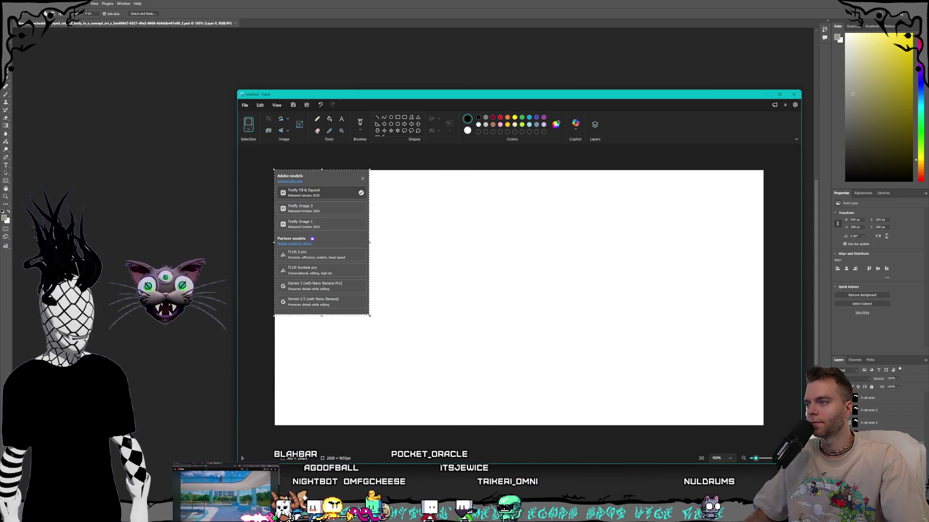
pyautogui.hotkey('ctrl', 'shift', 'x')
pyautogui.click(245, 105)
# Step: Save as PNG into D: > Video Productions > Trikeri > Shorts > Tutorials > Photoshop2026_GenAITool
pyautogui.moveTo(265, 169)
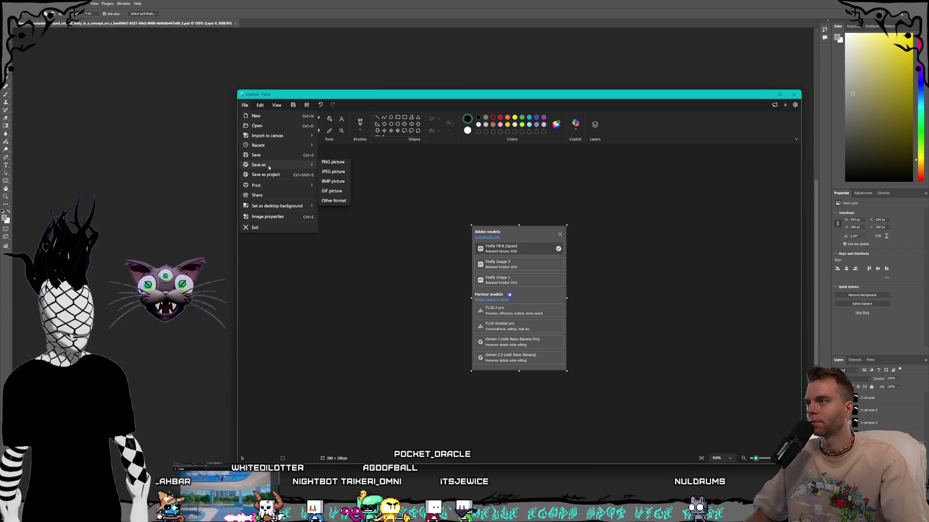
pyautogui.click(331, 166)
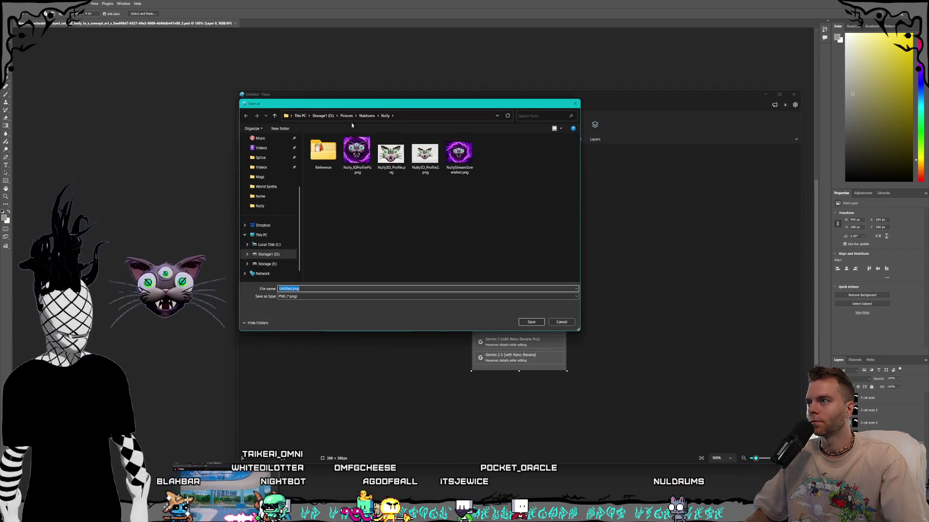
pyautogui.click(322, 115)
pyautogui.doubleClick(332, 255)
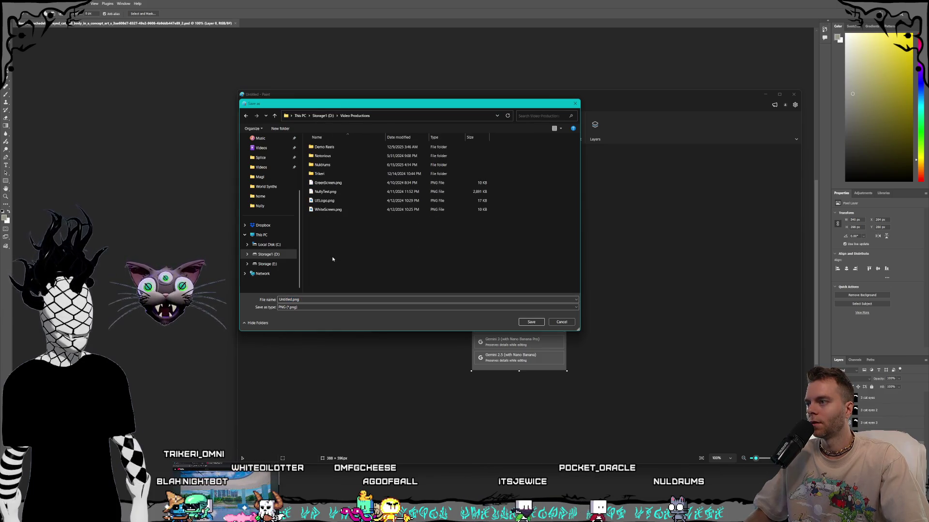
pyautogui.doubleClick(325, 174)
pyautogui.doubleClick(327, 230)
pyautogui.doubleClick(335, 200)
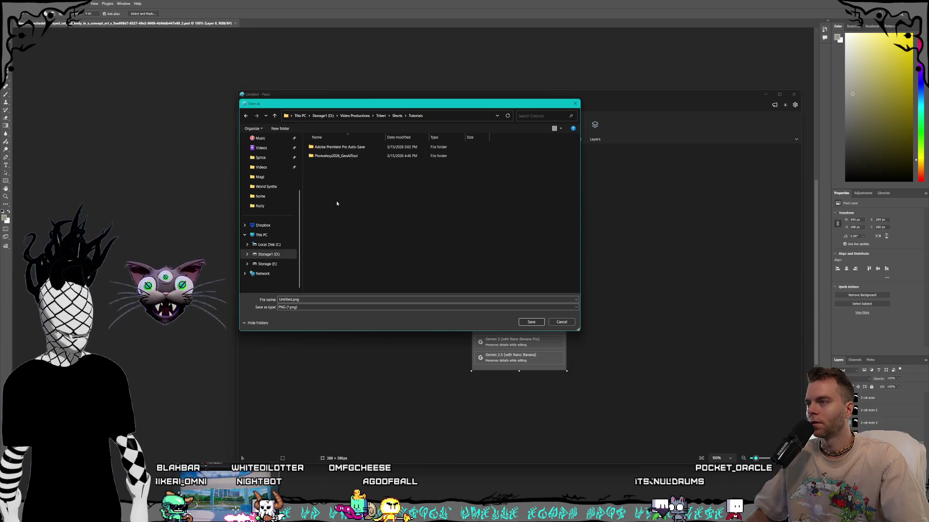
pyautogui.doubleClick(342, 156)
# Step: Name the file ListOfPSModels.png, save it, and minimize Paint
pyautogui.doubleClick(289, 289)
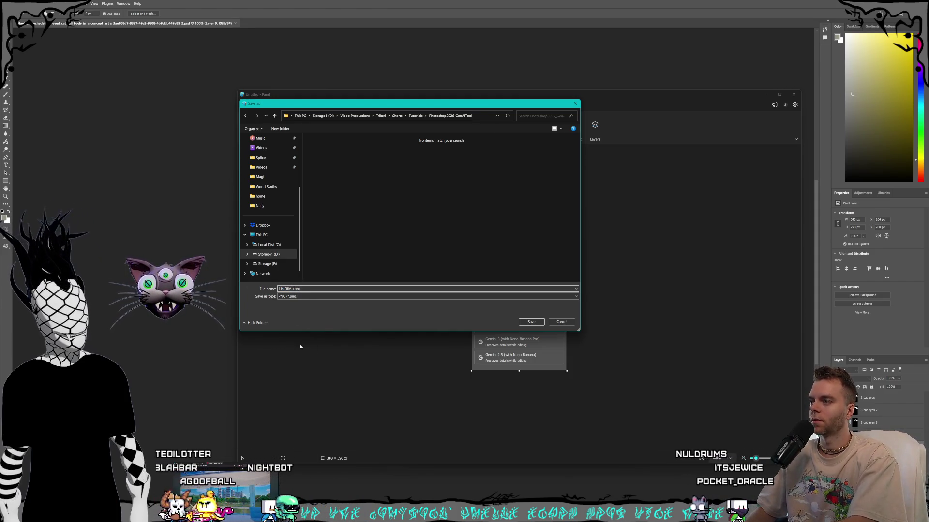
pyautogui.write('PSModels')
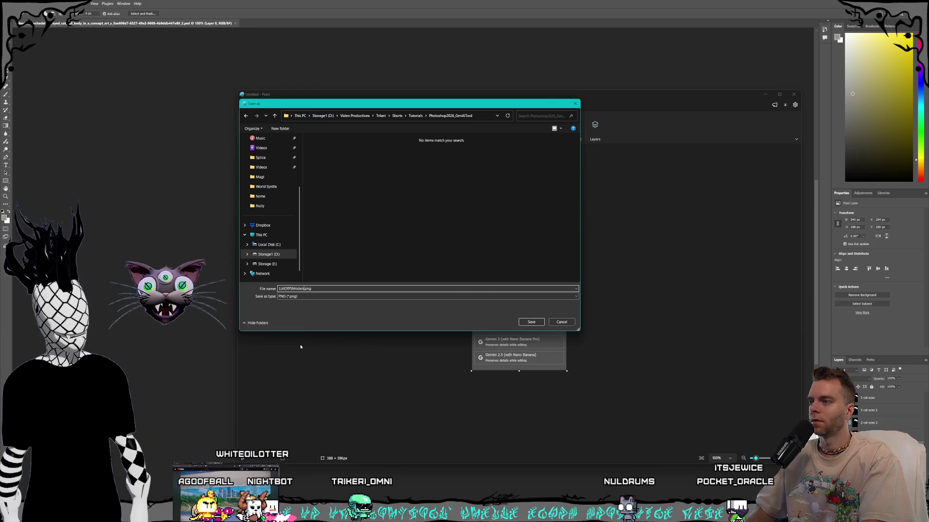
pyautogui.press('Return')
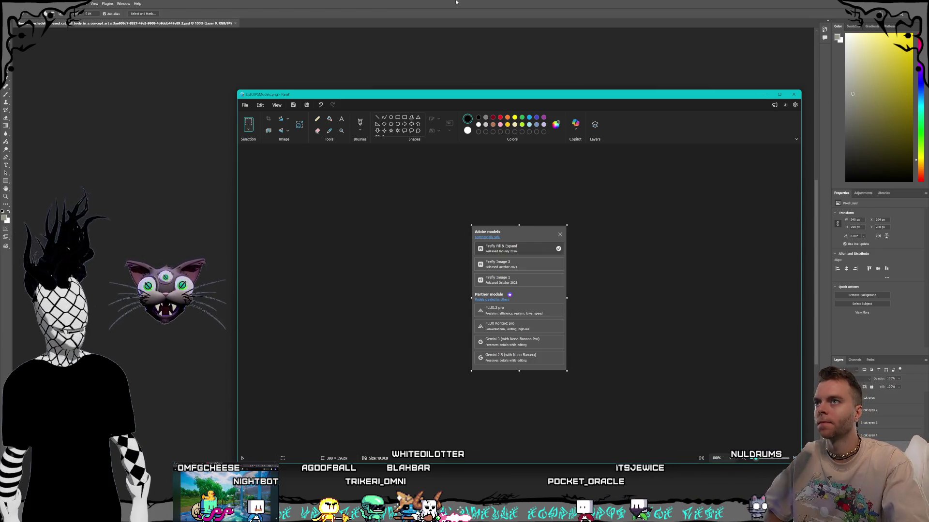
pyautogui.moveTo(537, 99); pyautogui.dragTo(501, 80)
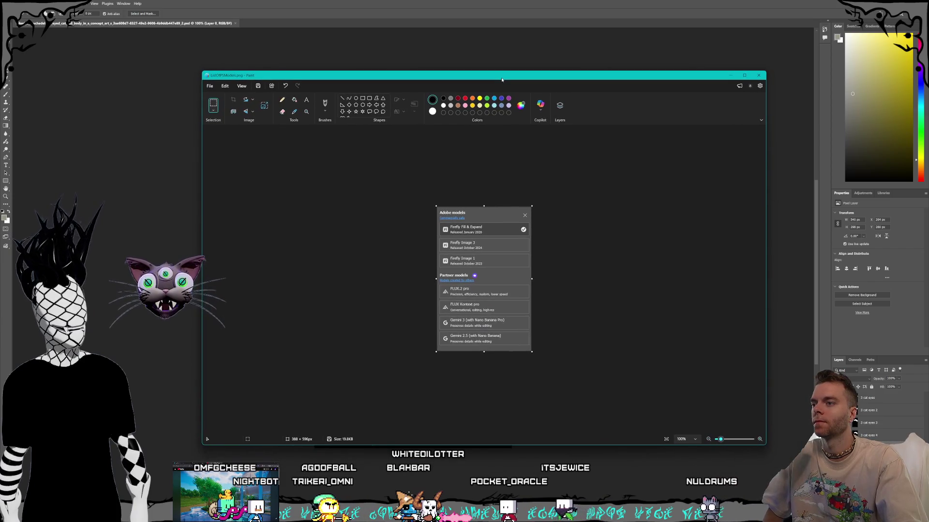
pyautogui.click(650, 2)
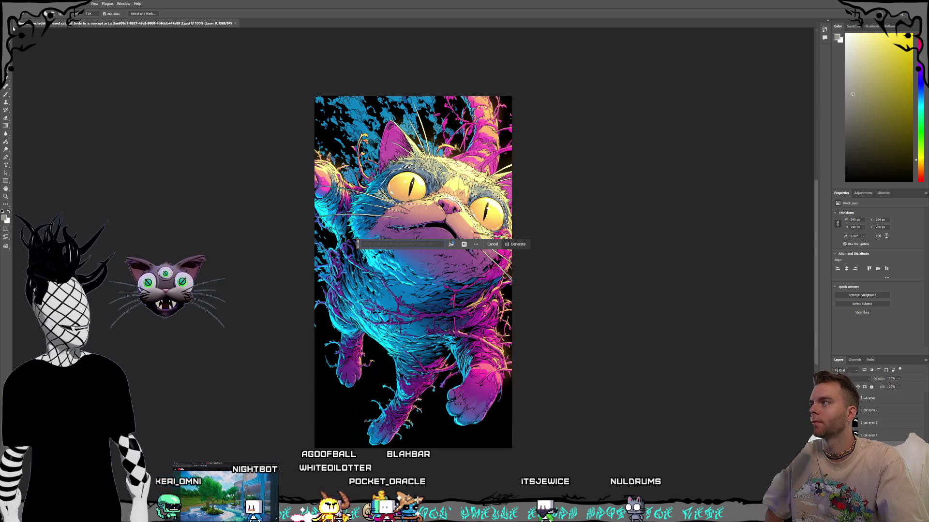
# Step: Deselect the cat layer in Photoshop and switch back to Premiere Pro
pyautogui.click(632, 182)
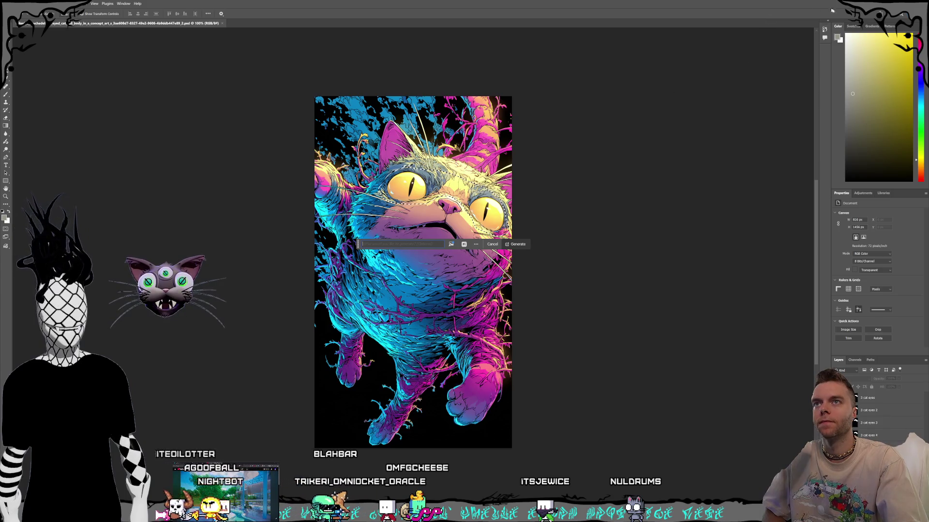
pyautogui.hotkey('alt', 'Tab')
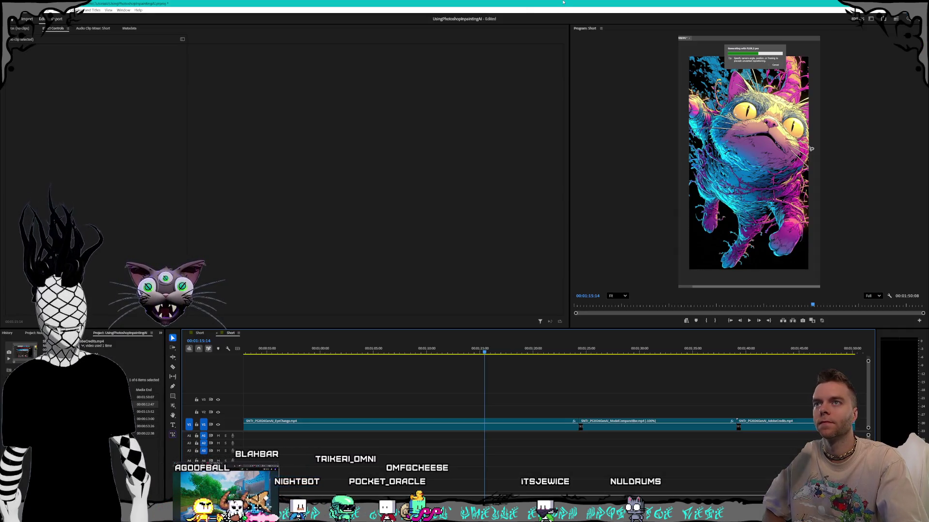
# Step: Move the playhead to 00:00:28:23, where the AI model list is open over the teal jacket capture
pyautogui.moveTo(473, 353)
pyautogui.mouseDown()
pyautogui.moveTo(334, 345)
pyautogui.moveTo(360, 345)
pyautogui.mouseUp()
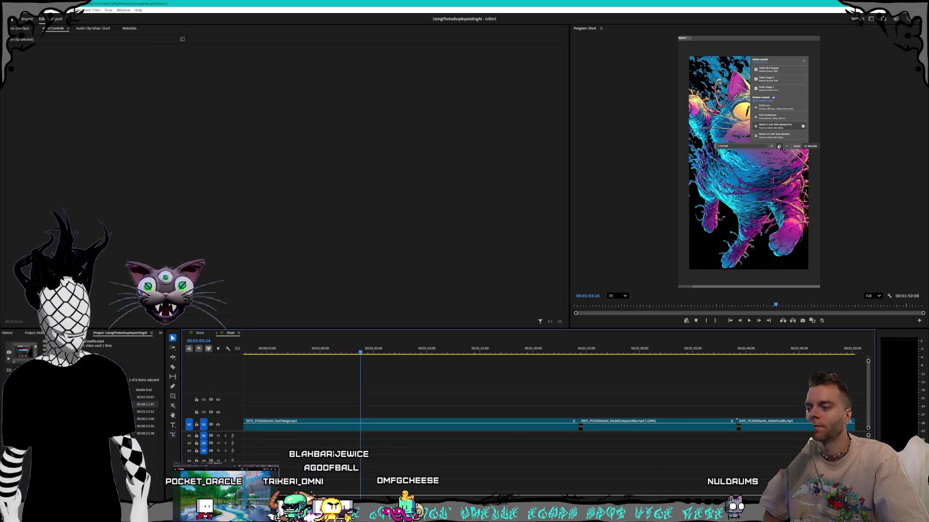
pyautogui.scroll(5, 556, 387)
pyautogui.moveTo(322, 348); pyautogui.dragTo(550, 348)
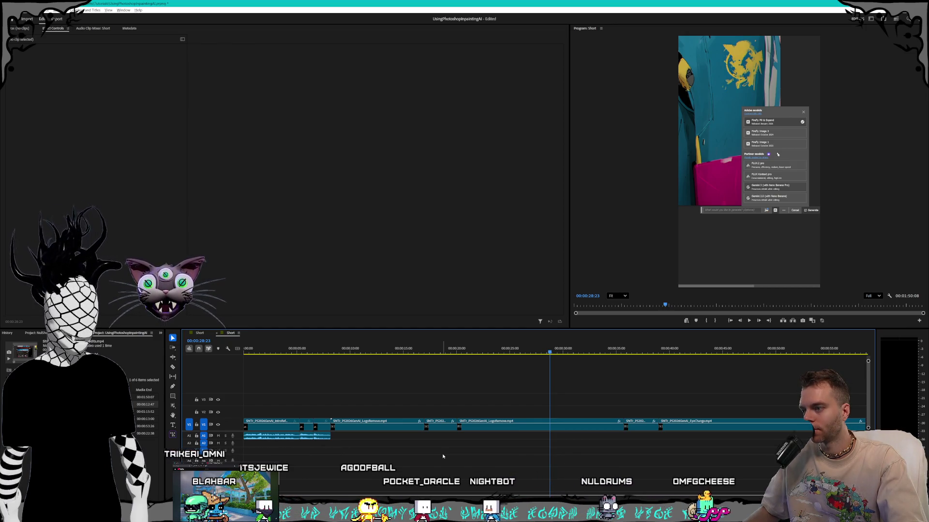
# Step: Zoom the timeline out and shift the V1 clips later in the Short sequence
pyautogui.press('-')
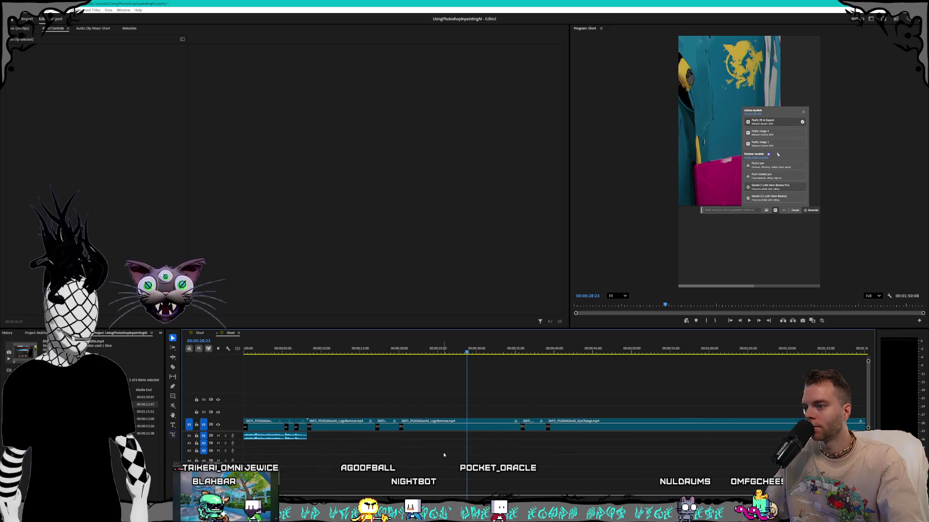
pyautogui.press('-')
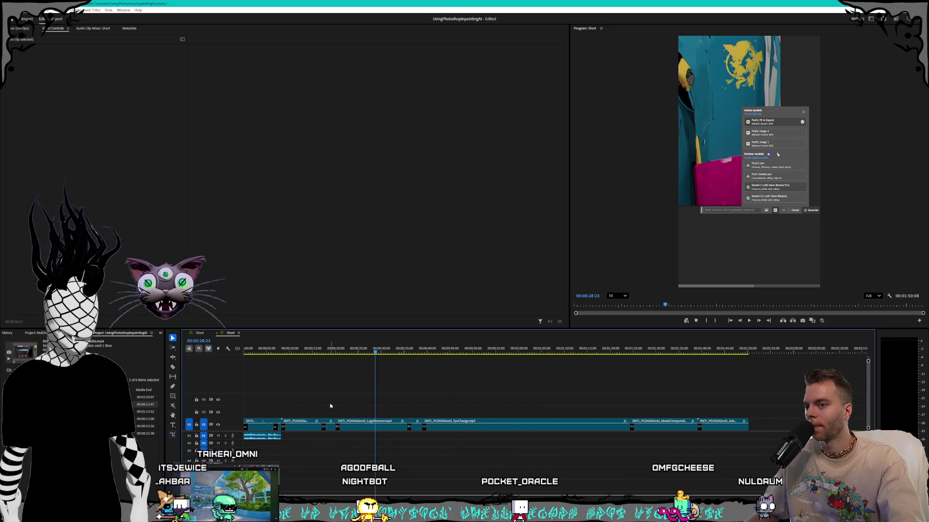
pyautogui.moveTo(300, 403)
pyautogui.mouseDown()
pyautogui.moveTo(472, 450)
pyautogui.moveTo(731, 457)
pyautogui.mouseUp()
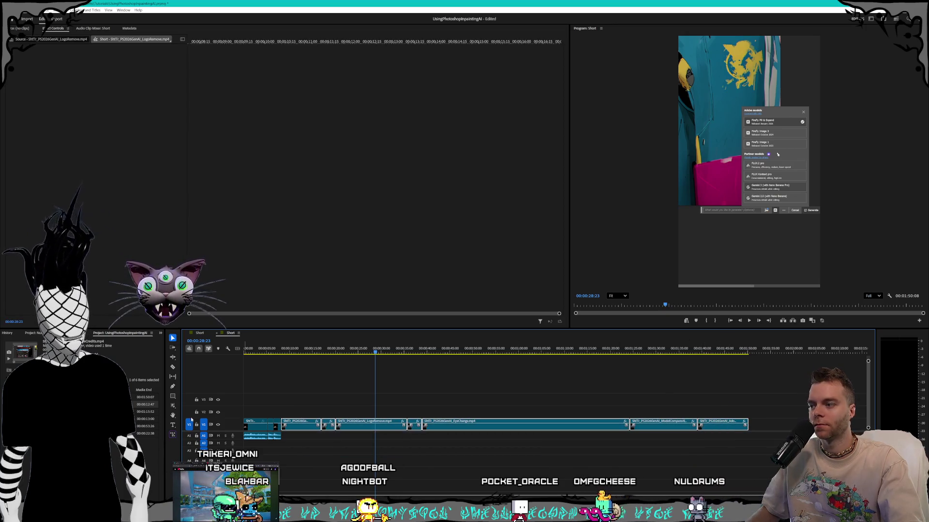
pyautogui.moveTo(307, 425); pyautogui.dragTo(382, 430)
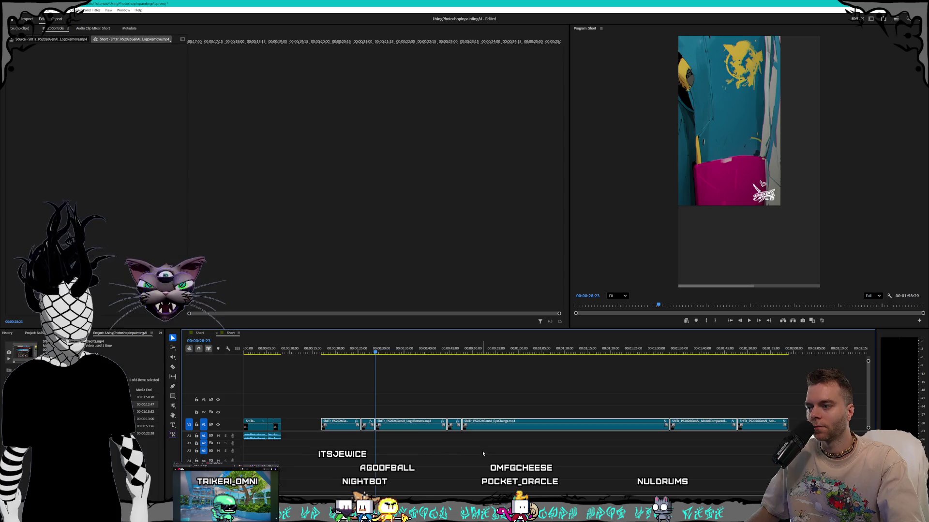
pyautogui.click(759, 426)
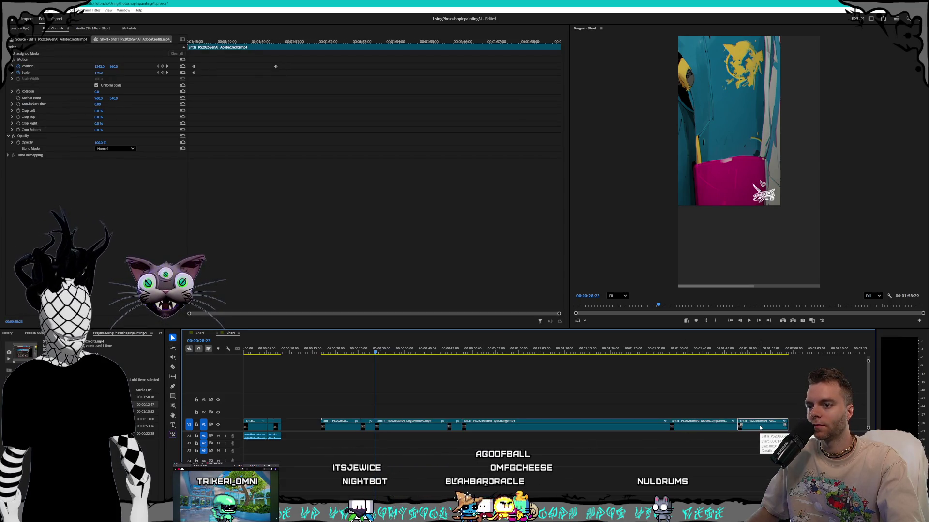
# Step: Close the gap after the first clip and cue the playhead to the android artwork at 00:00:10:17
pyautogui.moveTo(320, 406)
pyautogui.mouseDown()
pyautogui.moveTo(670, 469)
pyautogui.moveTo(763, 464)
pyautogui.mouseUp()
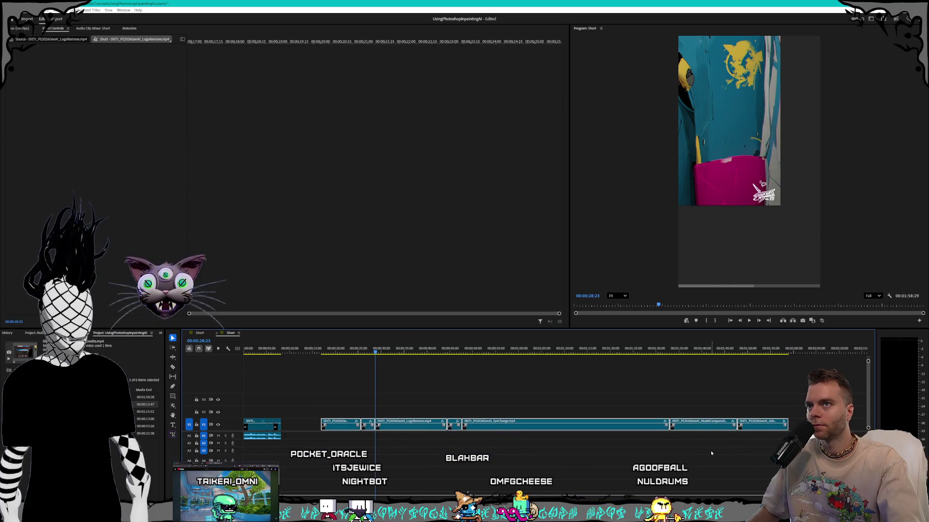
pyautogui.press('Delete')
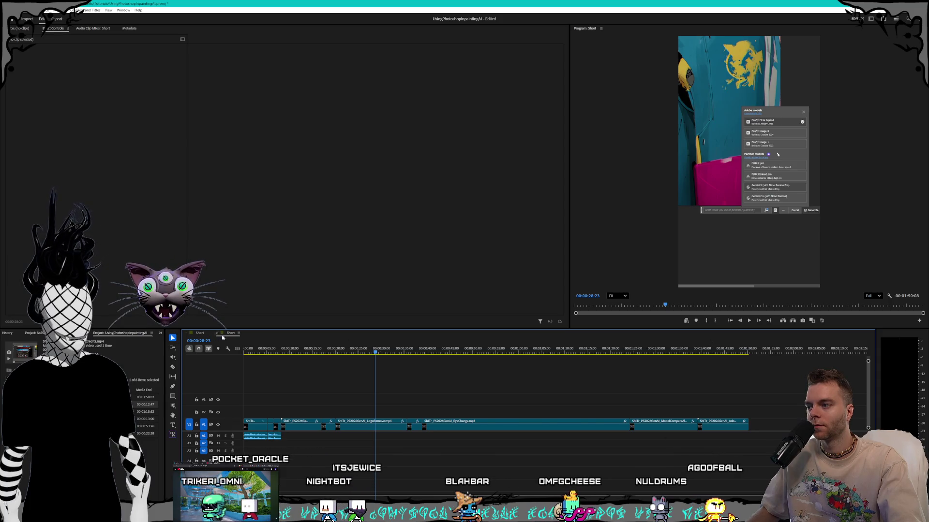
pyautogui.click(306, 352)
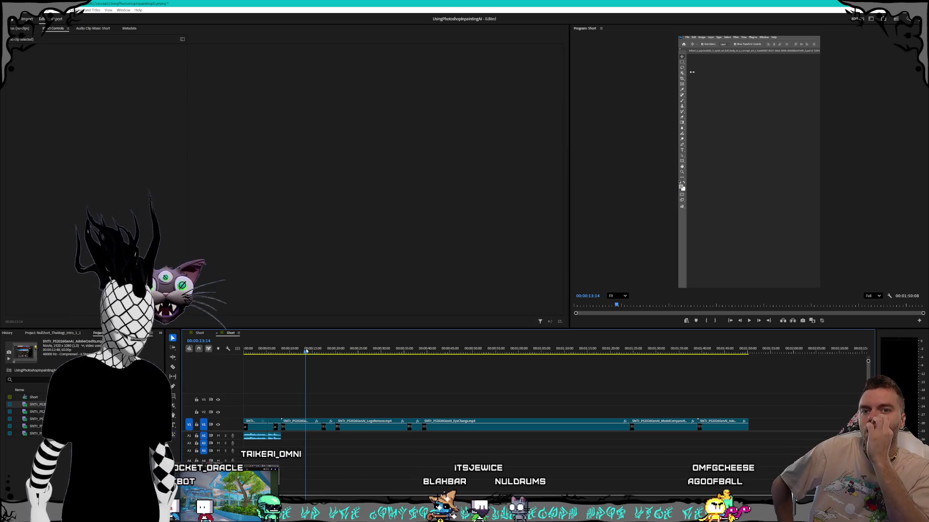
pyautogui.click(292, 352)
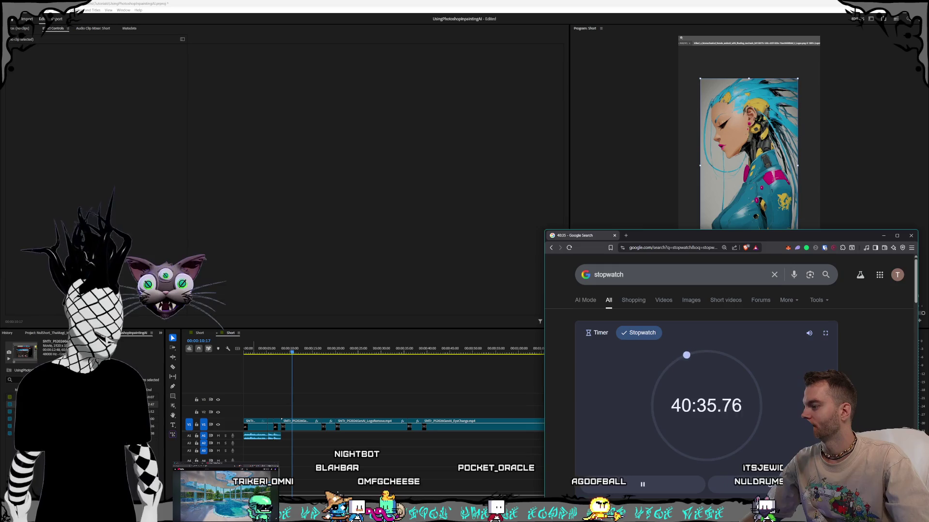
# Step: Switch to the browser, close the stray new window, and bring up the Adobe home account panel
pyautogui.hotkey('alt', 'Tab')
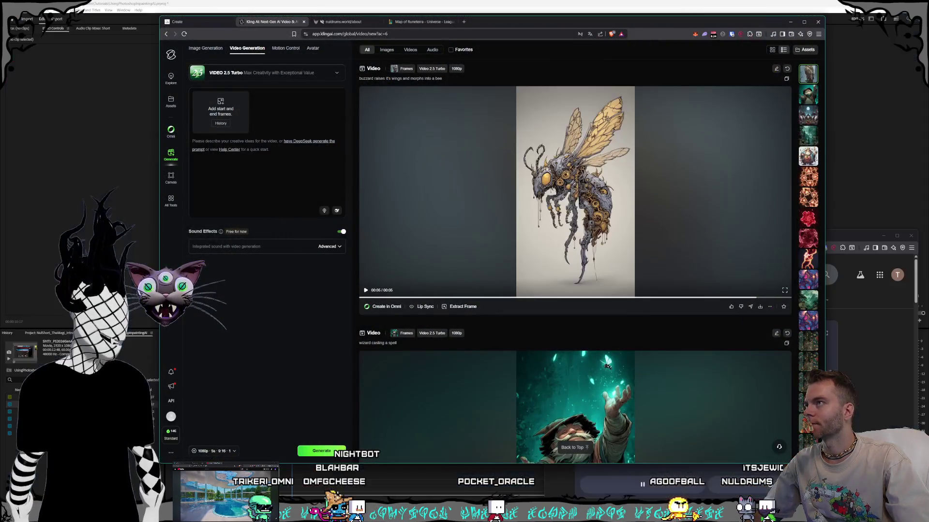
pyautogui.click(855, 240)
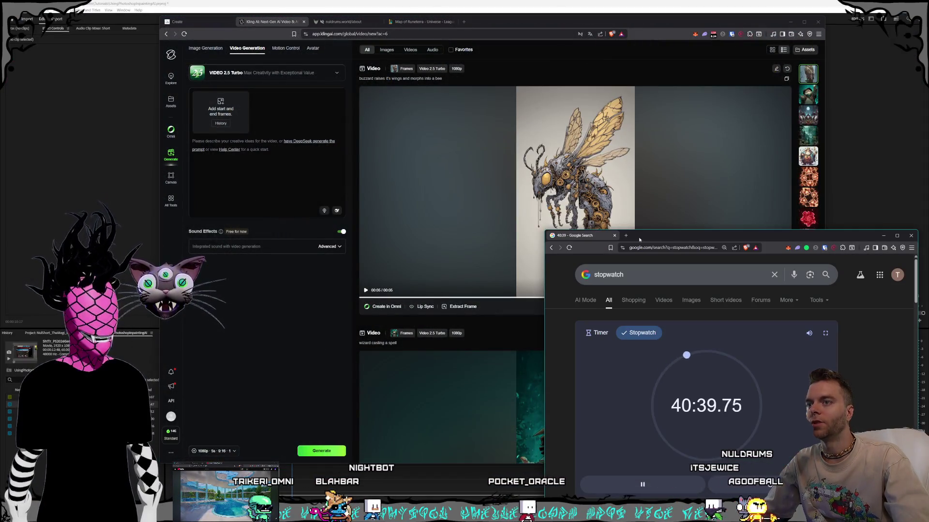
pyautogui.hotkey('ctrl', 'n')
pyautogui.hotkey('ctrl', 'w')
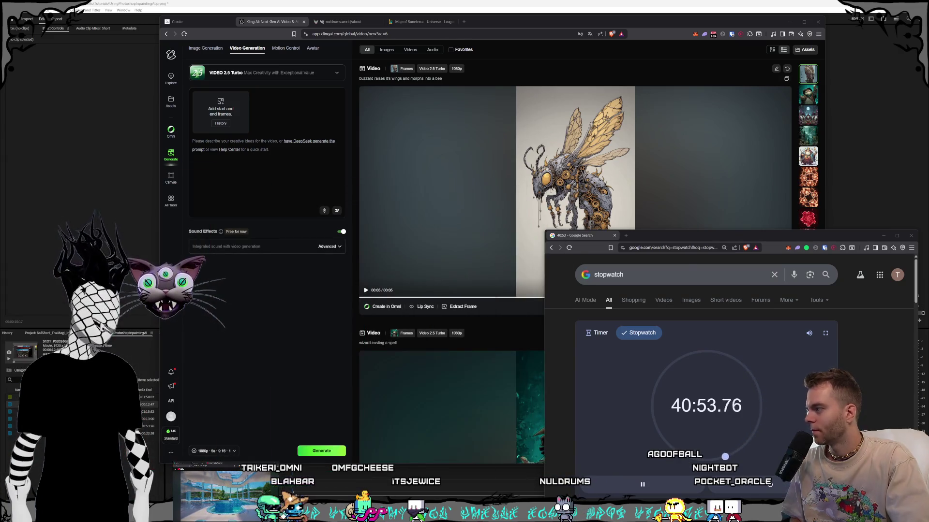
pyautogui.hotkey('alt', 'Tab')
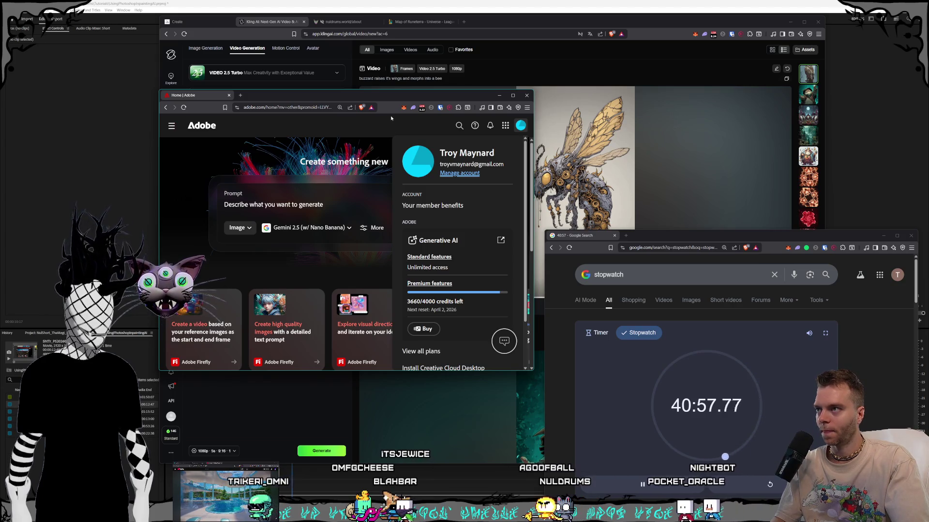
# Step: Screenshot the Adobe account panel showing the credits, then close the Adobe home window
pyautogui.press('super+shift+s')
pyautogui.moveTo(392, 115)
pyautogui.mouseDown()
pyautogui.moveTo(524, 318)
pyautogui.moveTo(528, 374)
pyautogui.moveTo(526, 360)
pyautogui.mouseUp()
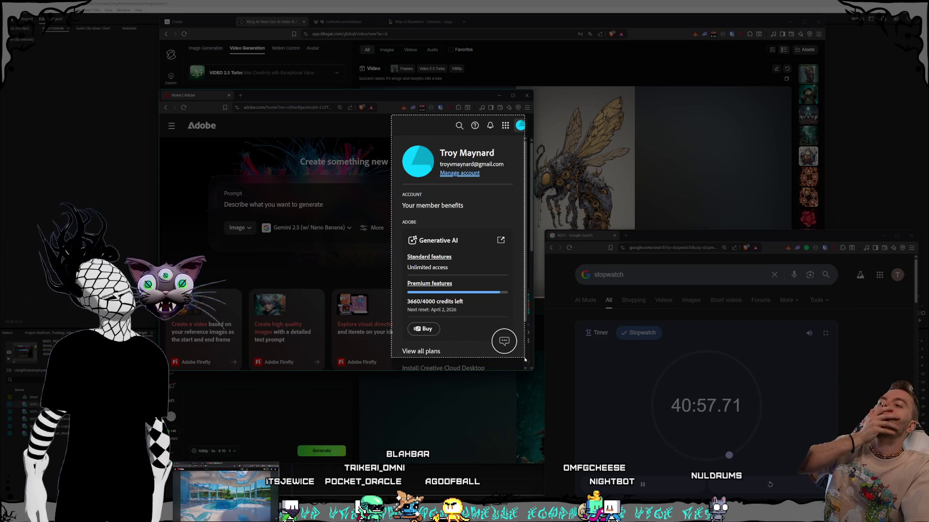
pyautogui.moveTo(525, 360); pyautogui.dragTo(525, 360)
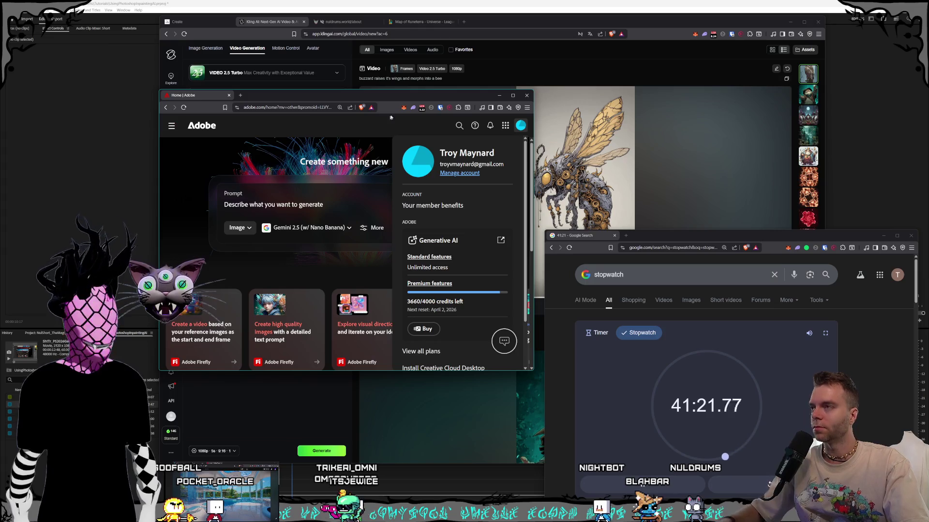
pyautogui.click(524, 96)
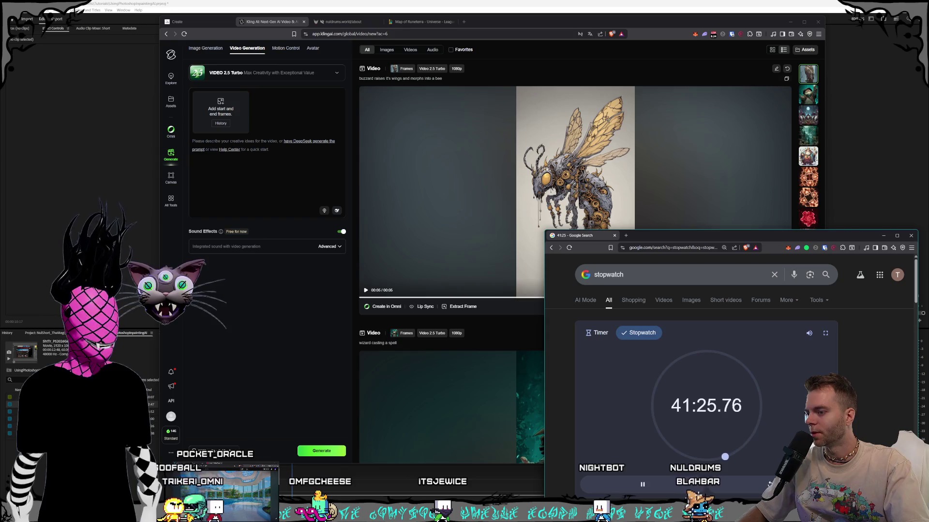
pyautogui.hotkey('alt', 'Tab')
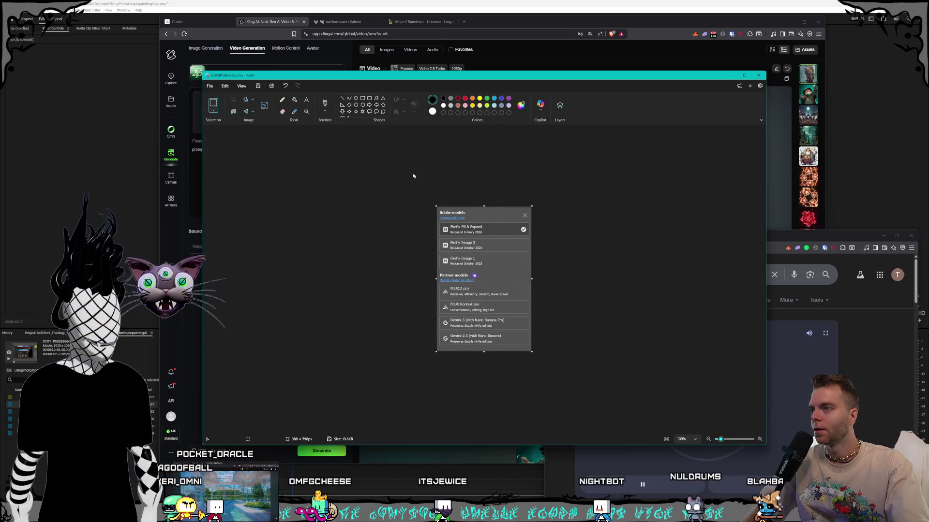
# Step: Paste the account screenshot into Paint, save it as AdobeCredits.png, and minimize Paint
pyautogui.hotkey('ctrl', 'v')
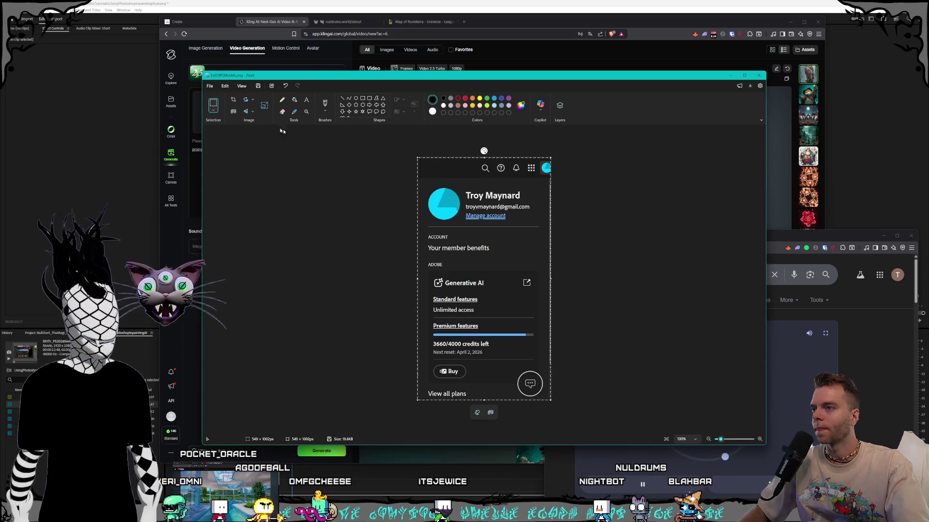
pyautogui.click(211, 86)
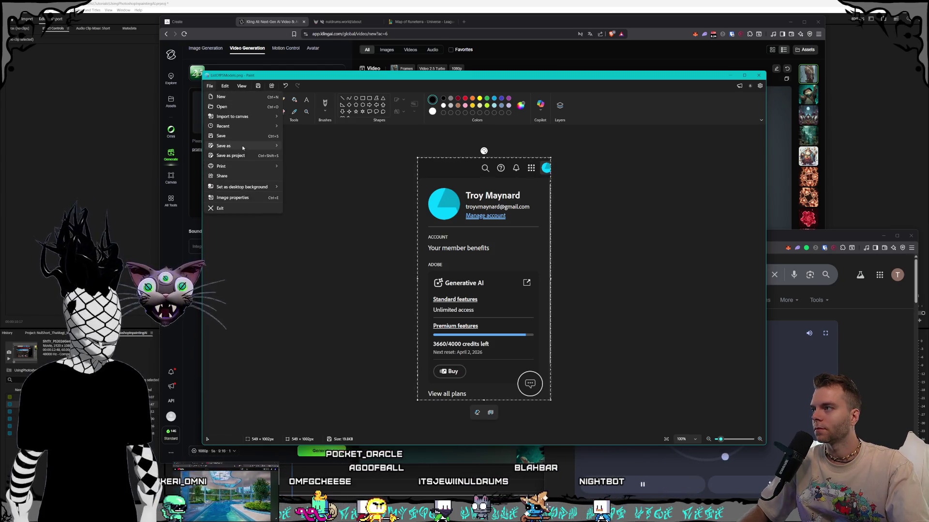
pyautogui.click(297, 146)
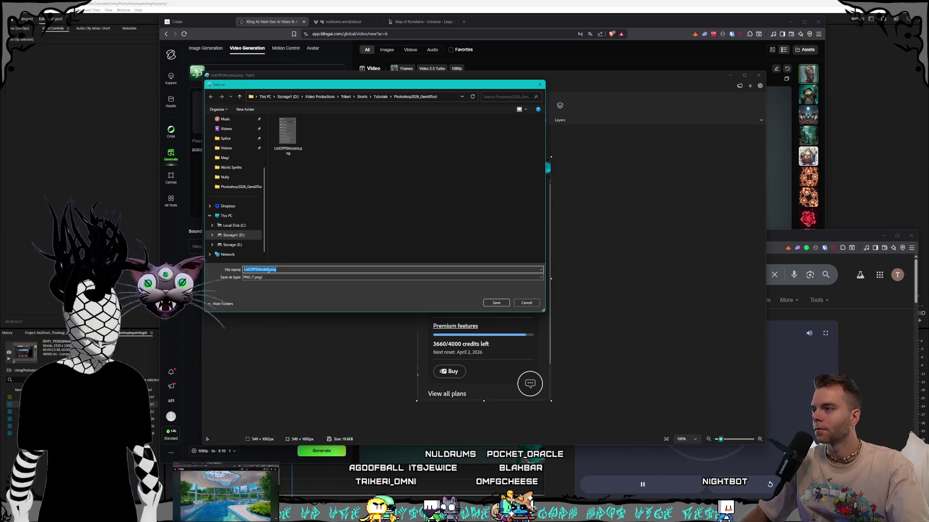
pyautogui.write('AdobeCredits')
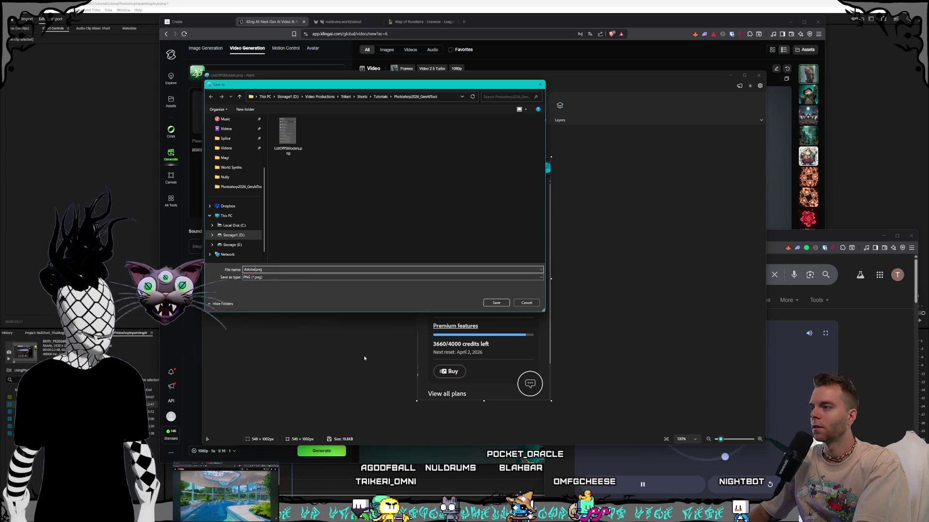
pyautogui.press('Return')
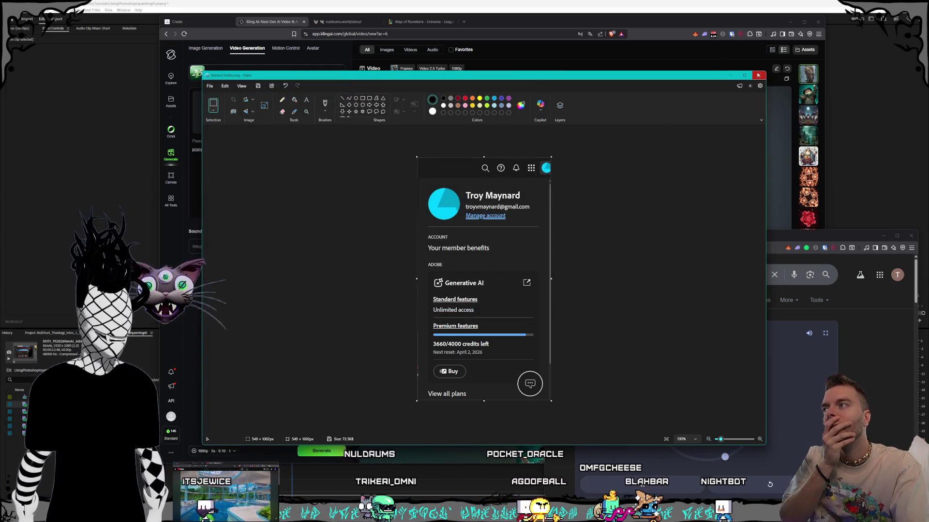
pyautogui.click(731, 76)
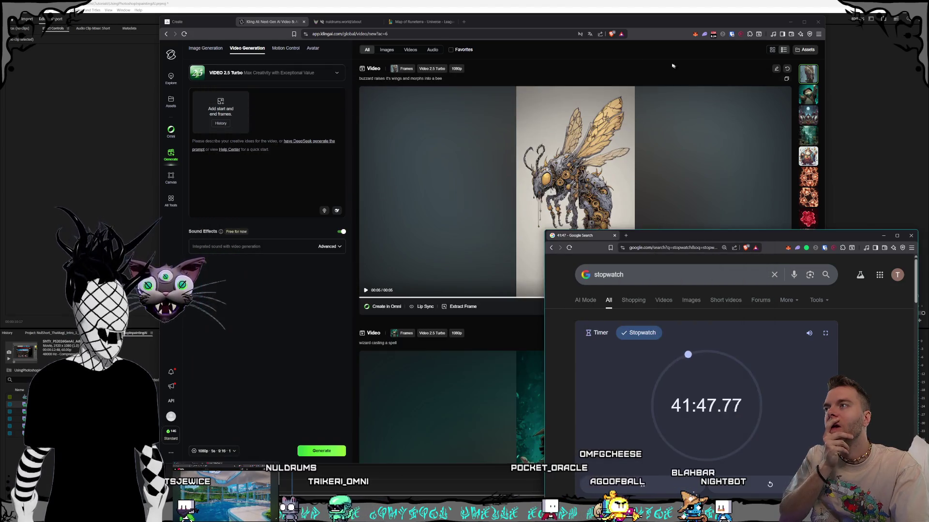
# Step: Minimize the Kling browser and scrub Premiere's Short sequence toward its end
pyautogui.click(786, 23)
pyautogui.click(788, 23)
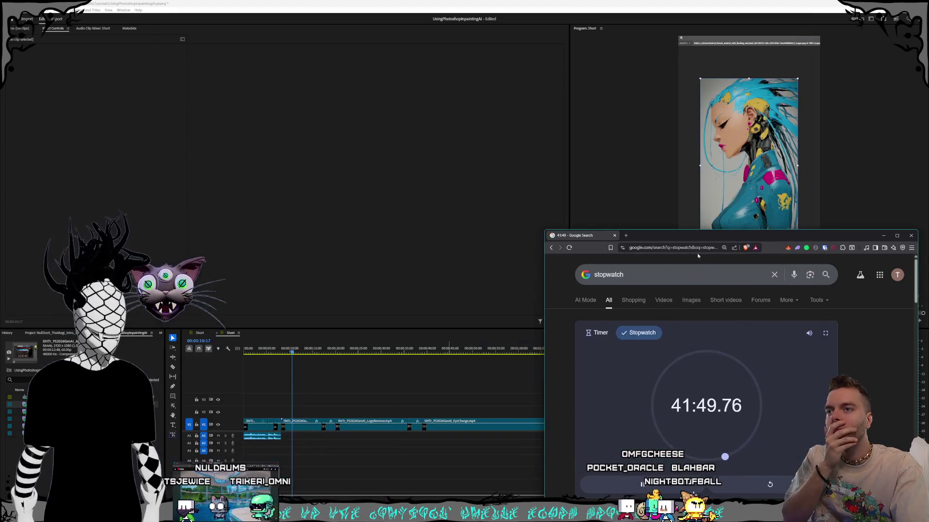
pyautogui.click(439, 2)
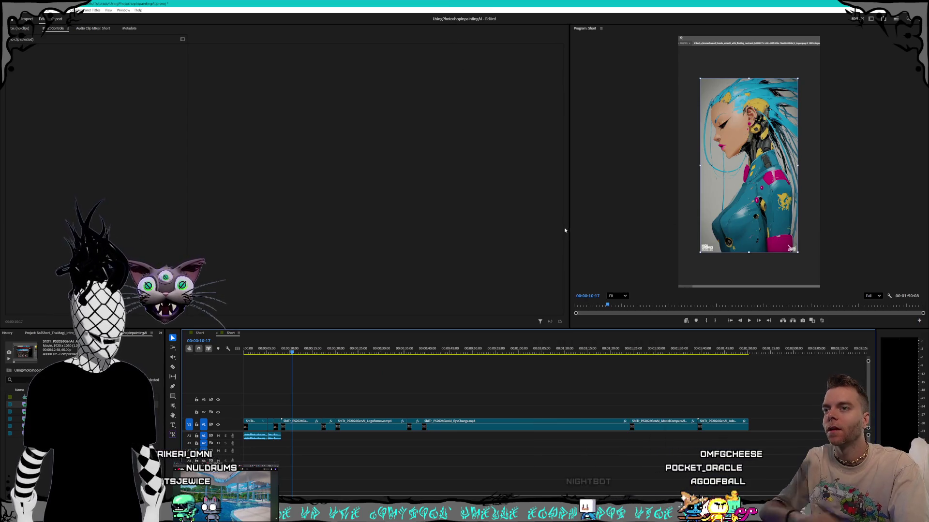
pyautogui.moveTo(291, 354)
pyautogui.mouseDown()
pyautogui.moveTo(699, 354)
pyautogui.moveTo(745, 363)
pyautogui.moveTo(722, 356)
pyautogui.moveTo(731, 358)
pyautogui.mouseUp()
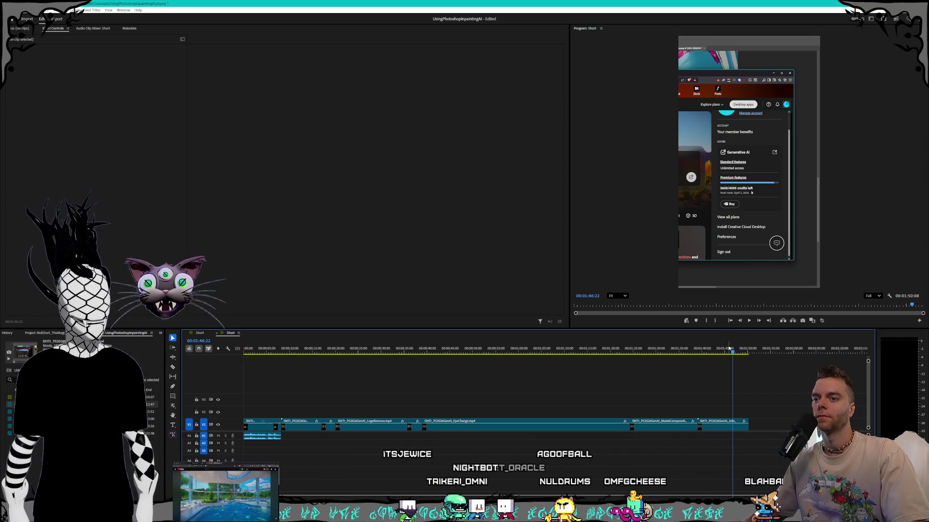
# Step: Review the final Adobe account clip and delete it, so the sequence ends at 01:39:04
pyautogui.click(707, 352)
pyautogui.moveTo(707, 353); pyautogui.dragTo(747, 344)
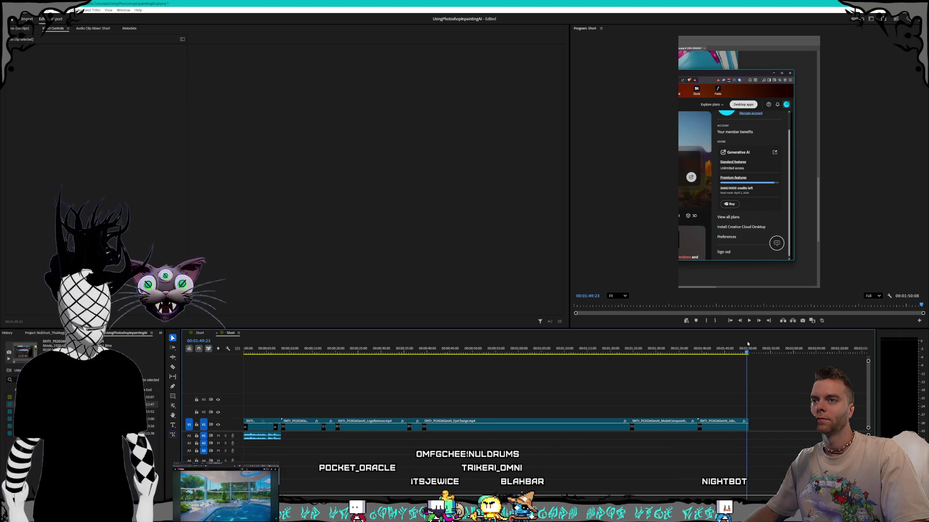
pyautogui.moveTo(747, 343)
pyautogui.mouseDown()
pyautogui.moveTo(691, 336)
pyautogui.moveTo(738, 335)
pyautogui.mouseUp()
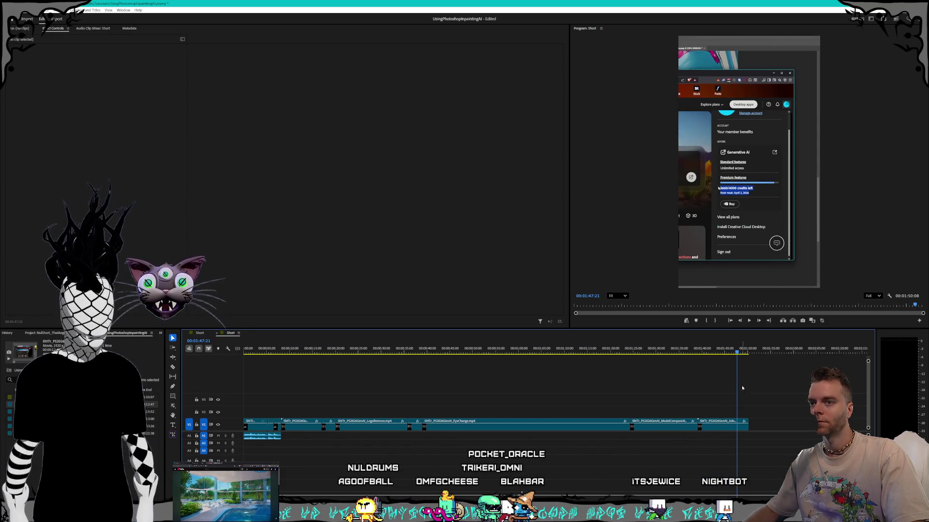
pyautogui.click(725, 427)
pyautogui.press('Delete')
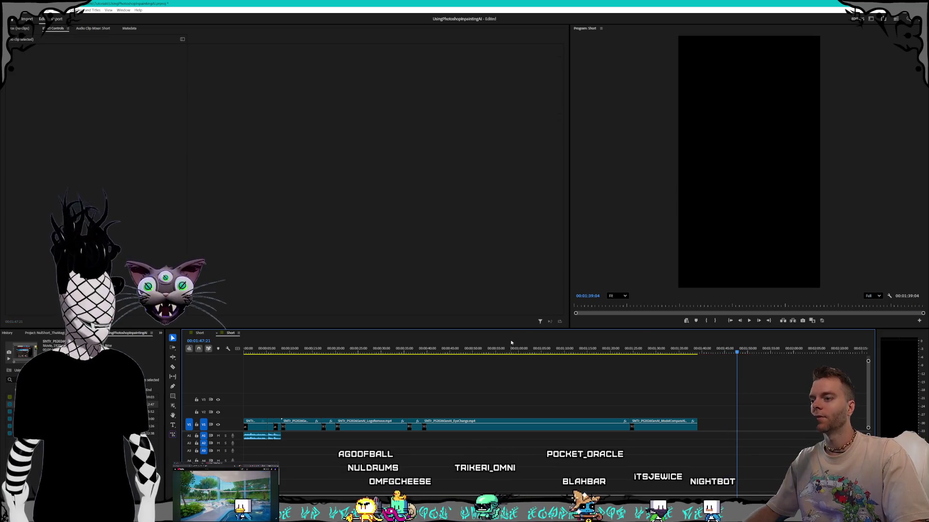
# Step: Drag AdobeCredits.png from File Explorer onto the V2 track and cue the playhead to 00:00:28:15
pyautogui.click(431, 350)
pyautogui.moveTo(431, 352); pyautogui.dragTo(405, 352)
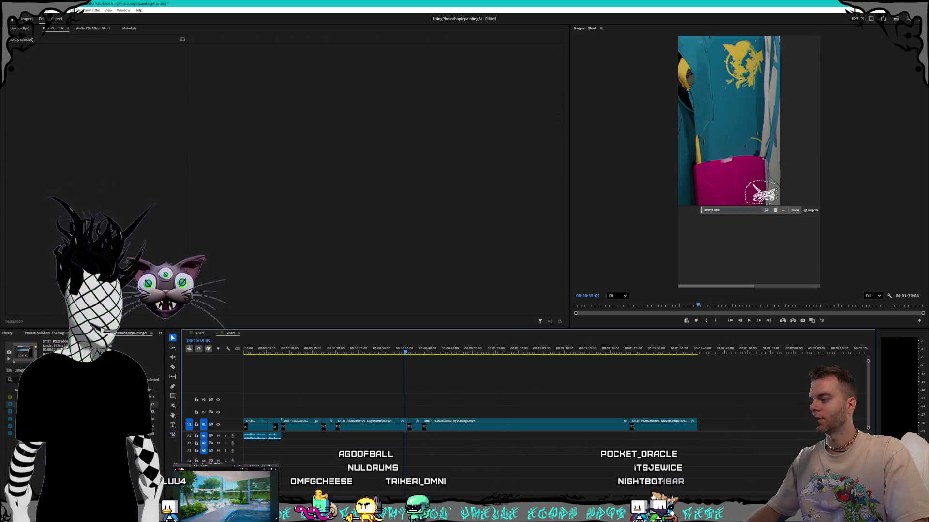
pyautogui.hotkey('alt', 'Tab')
pyautogui.click(390, 208)
pyautogui.moveTo(390, 208)
pyautogui.mouseDown()
pyautogui.moveTo(326, 442)
pyautogui.moveTo(280, 399)
pyautogui.moveTo(293, 412)
pyautogui.mouseUp()
pyautogui.click(451, 337)
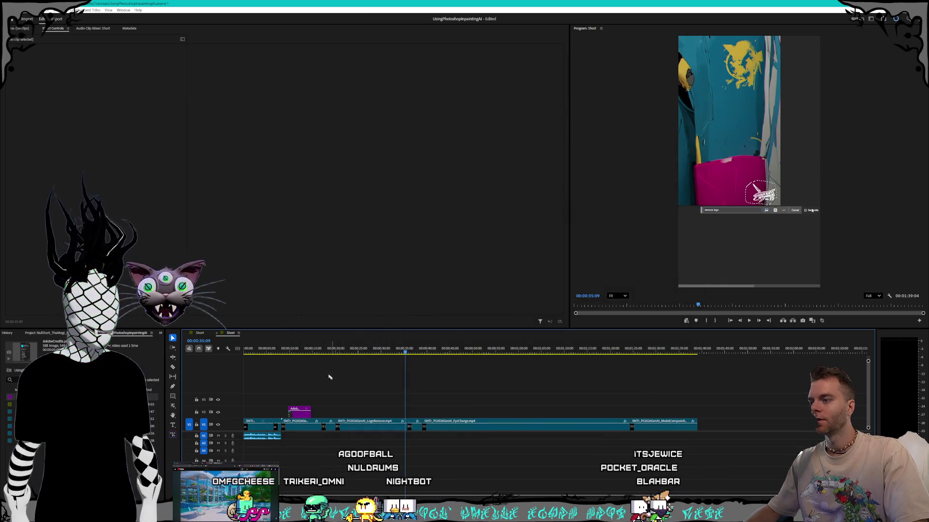
pyautogui.moveTo(322, 350)
pyautogui.mouseDown()
pyautogui.moveTo(290, 349)
pyautogui.moveTo(378, 350)
pyautogui.moveTo(375, 339)
pyautogui.mouseUp()
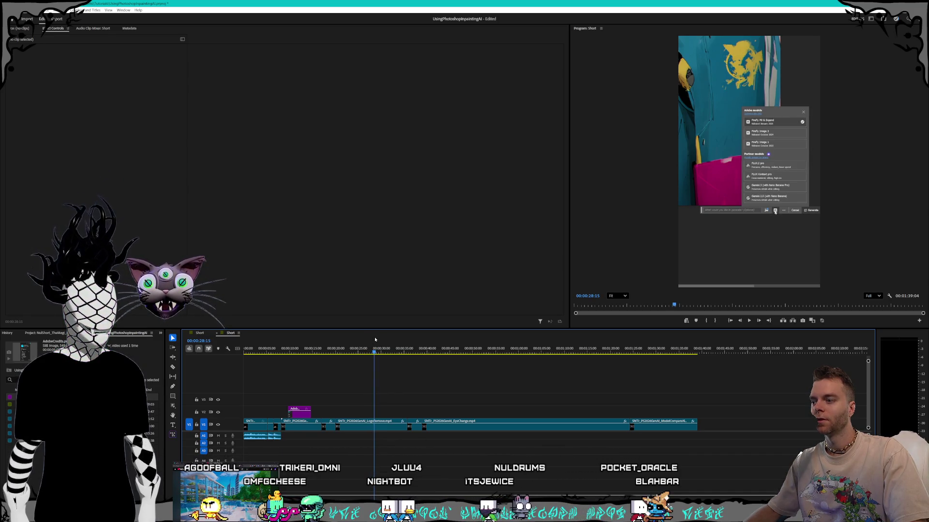
# Step: Razor-cut the V1 clip at the playhead and drag all later clips right to leave a gap
pyautogui.press('c')
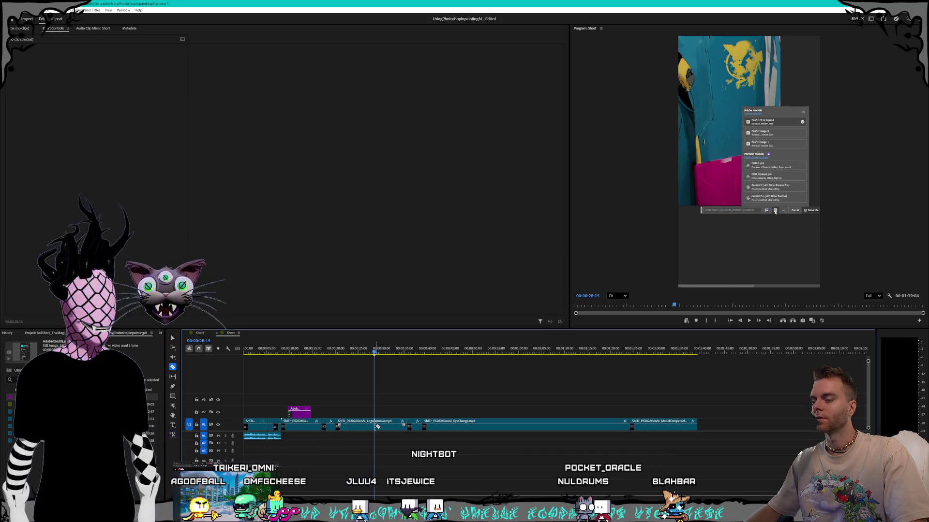
pyautogui.click(376, 425)
pyautogui.press('v')
pyautogui.moveTo(391, 407); pyautogui.dragTo(735, 463)
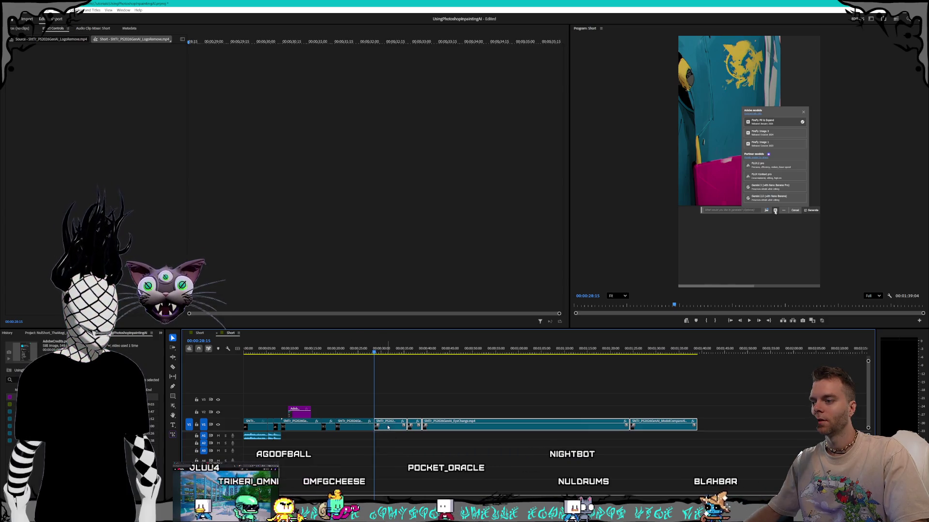
pyautogui.moveTo(388, 424); pyautogui.dragTo(431, 425)
pyautogui.click(387, 425)
pyautogui.press('=')
pyautogui.press('=')
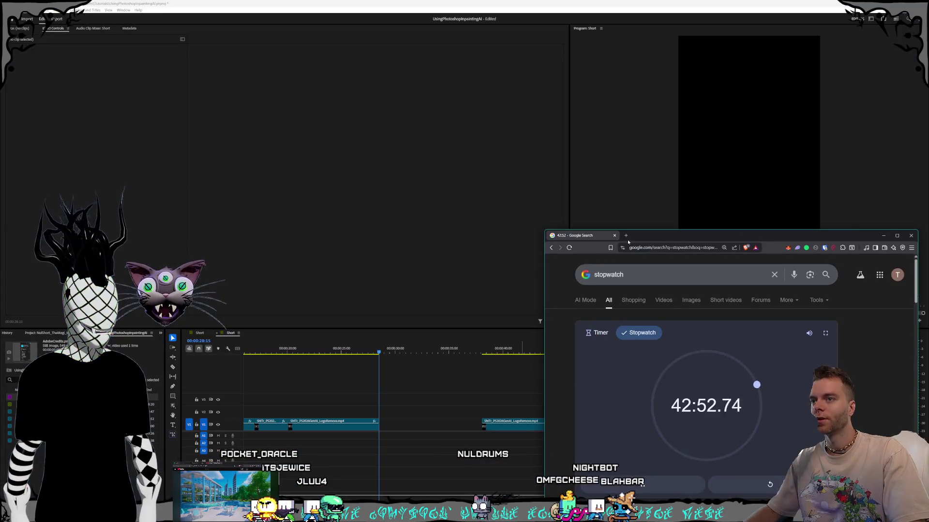
# Step: Google 'premiere shortcut for repeating 1 frame as a still', then return to Premiere and select LogoRemove
pyautogui.click(627, 237)
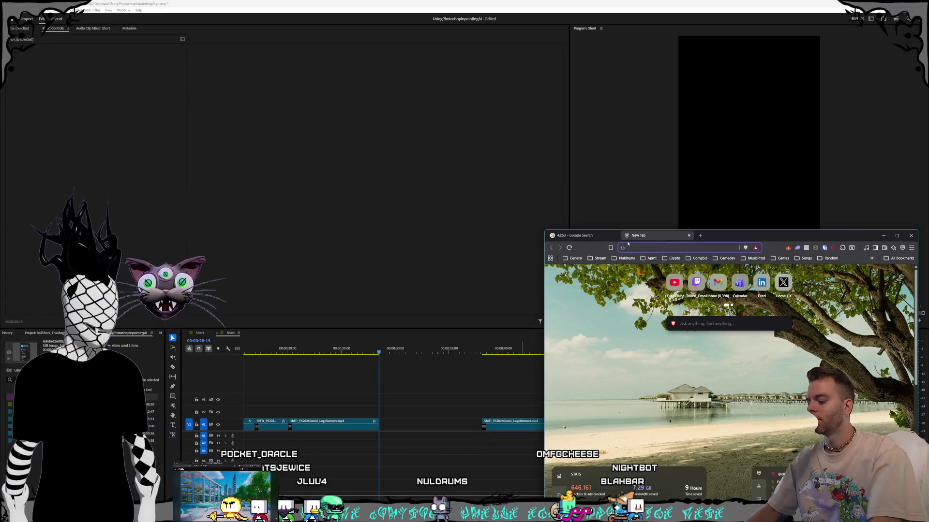
pyautogui.write('premiere')
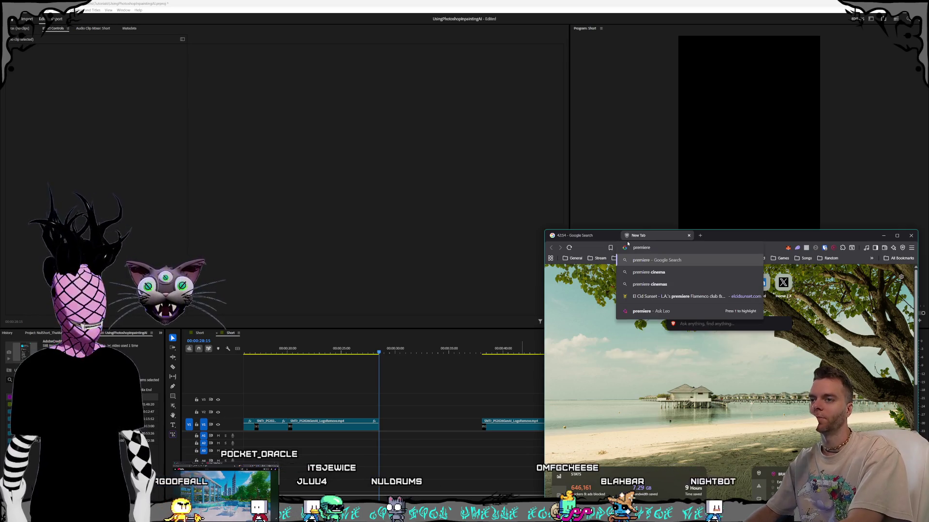
pyautogui.write(' shortcut for repeatin')
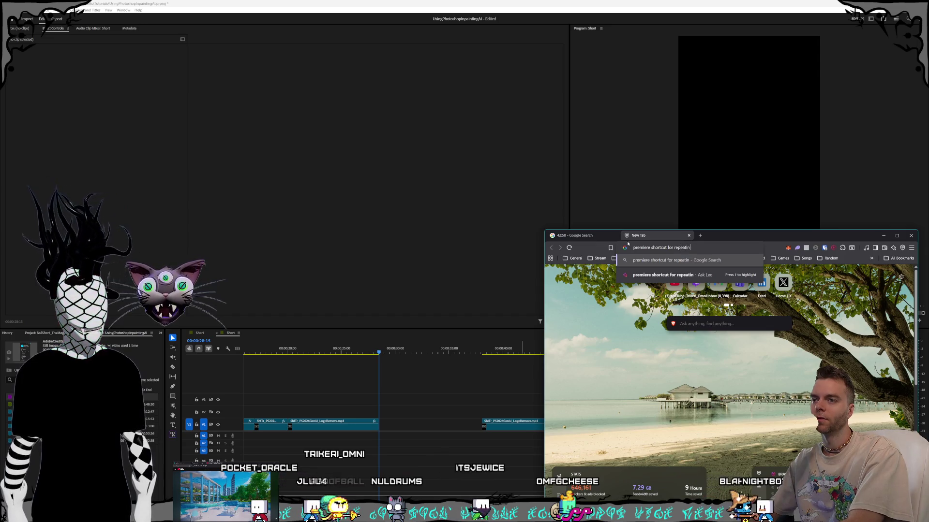
pyautogui.write('g 1 ')
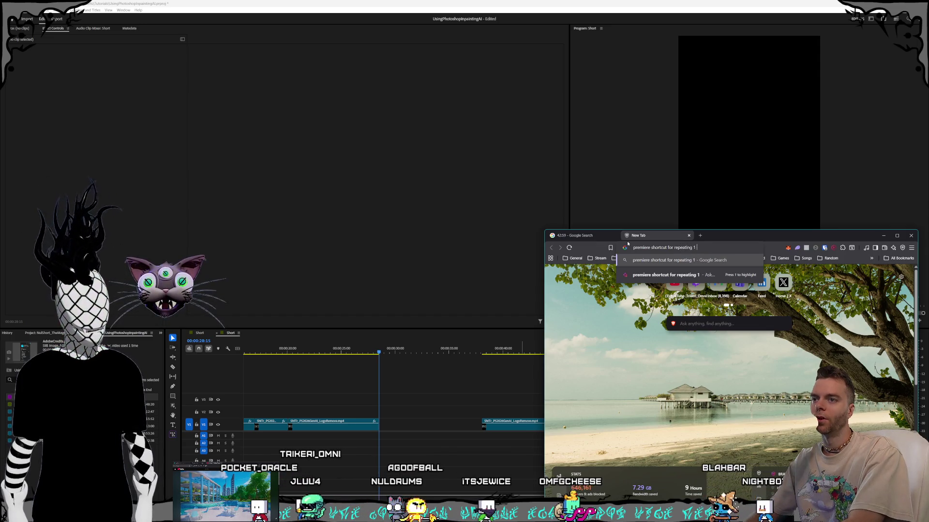
pyautogui.write('frame as a still')
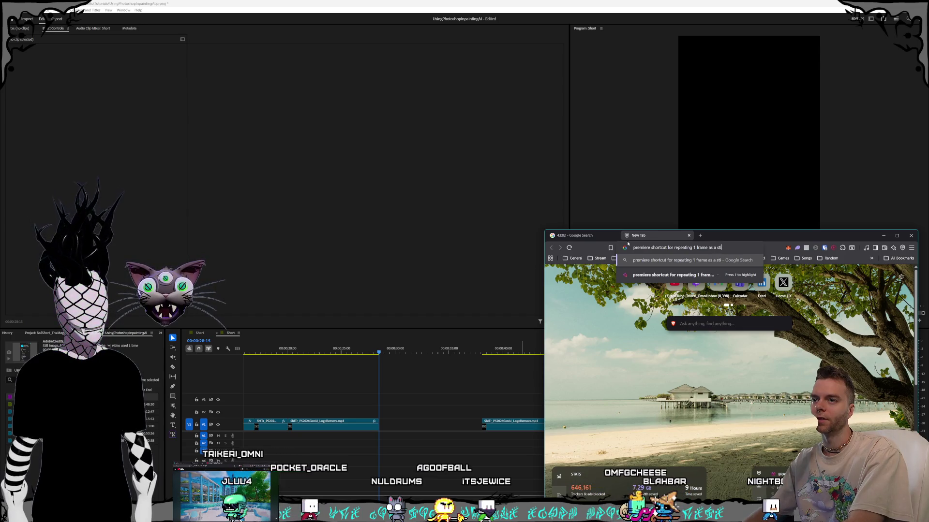
pyautogui.press('Return')
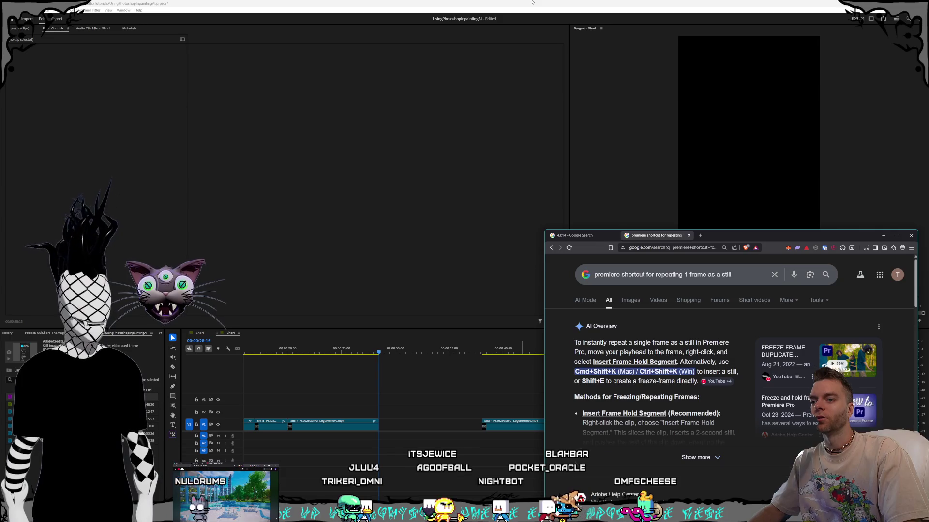
pyautogui.click(531, 2)
pyautogui.click(361, 427)
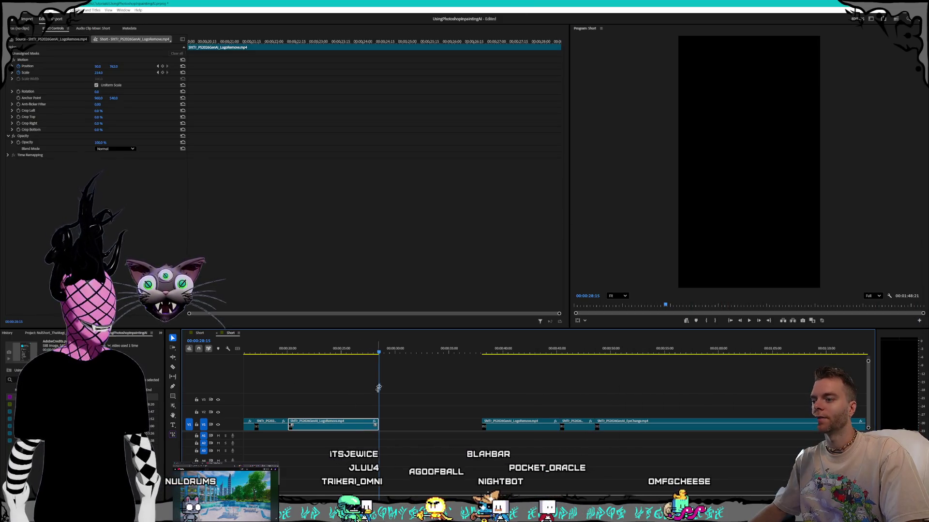
# Step: Zoom deep into the timeline and park the playhead at 28:14 near LogoRemove's end
pyautogui.click(378, 353)
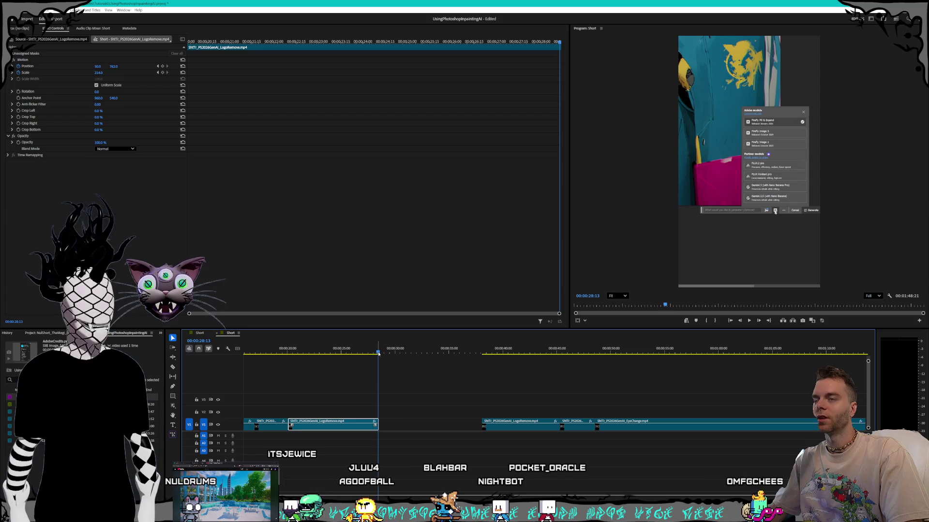
pyautogui.press('=')
pyautogui.press('=')
pyautogui.press('=')
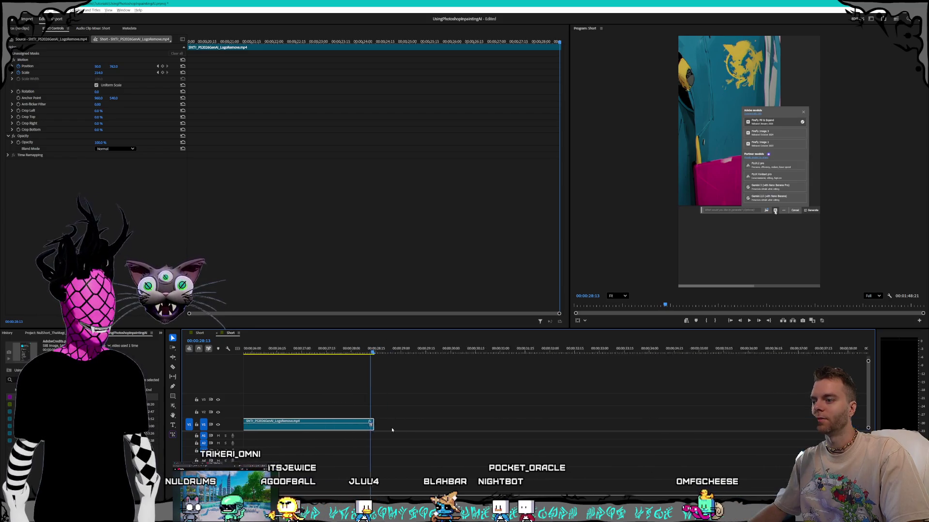
pyautogui.click(330, 355)
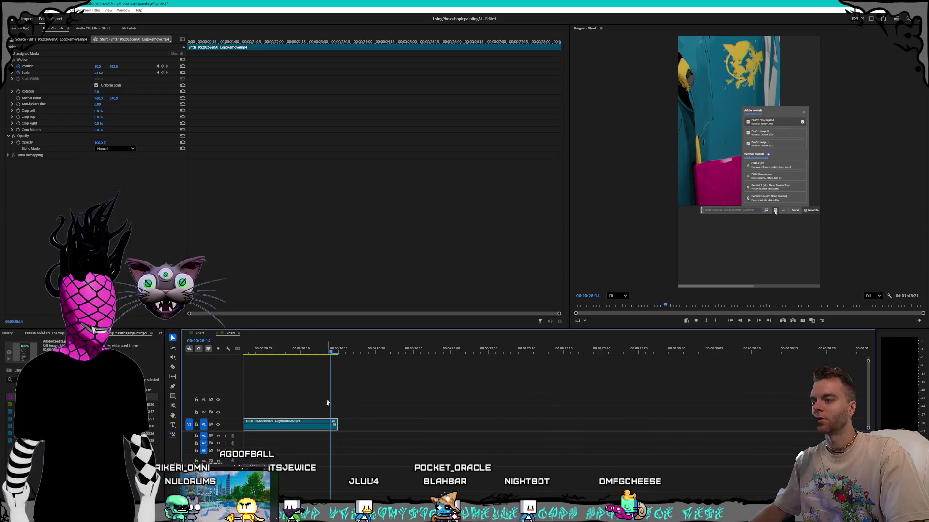
pyautogui.press('=')
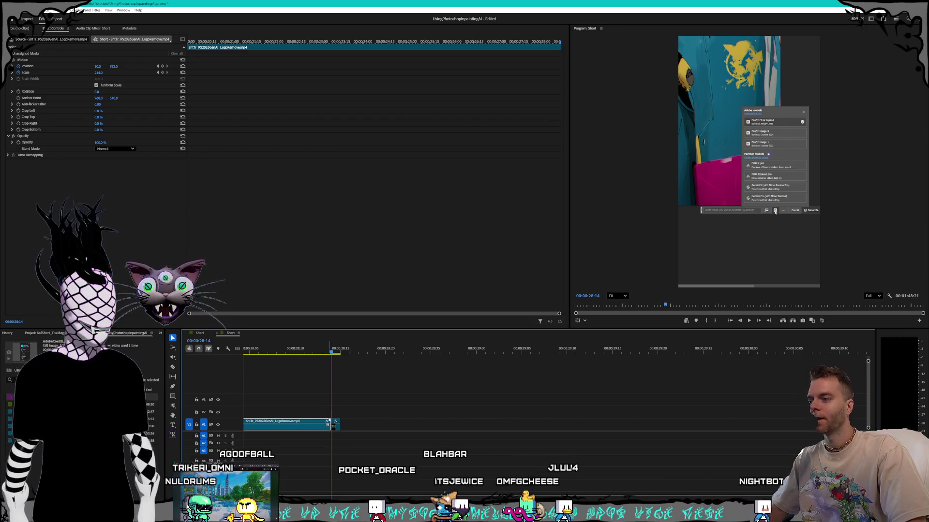
# Step: Test-stretch the one-frame end piece along V1, undo it, and select that piece
pyautogui.moveTo(336, 425); pyautogui.dragTo(630, 424)
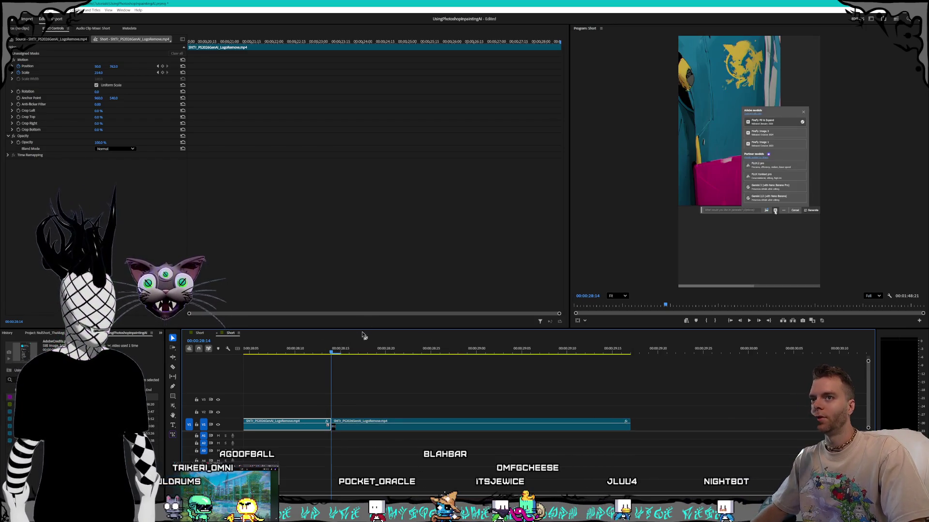
pyautogui.press('space')
pyautogui.hotkey('ctrl', 'z')
pyautogui.click(331, 349)
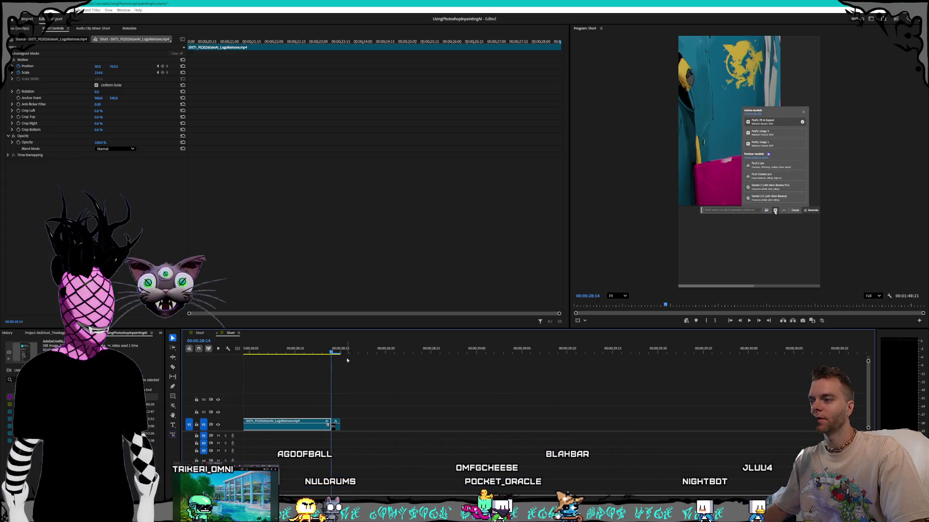
pyautogui.click(337, 426)
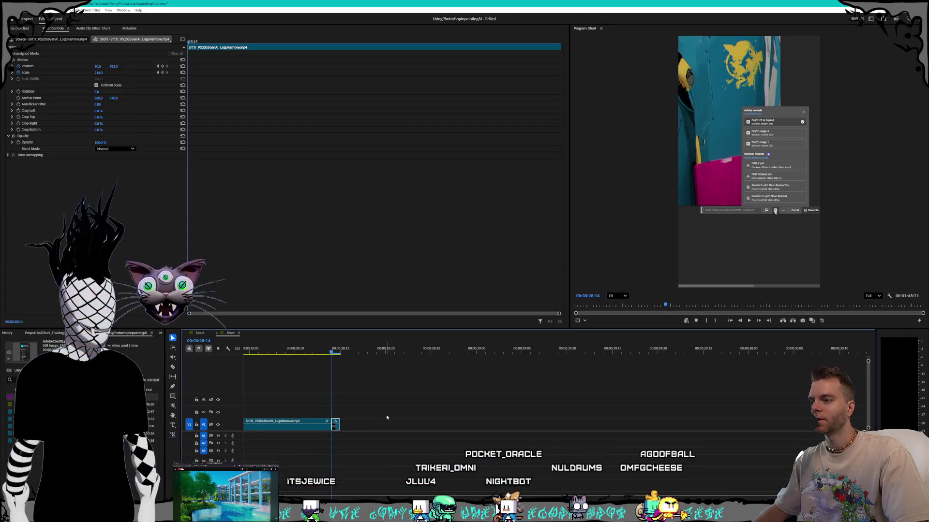
pyautogui.click(351, 430)
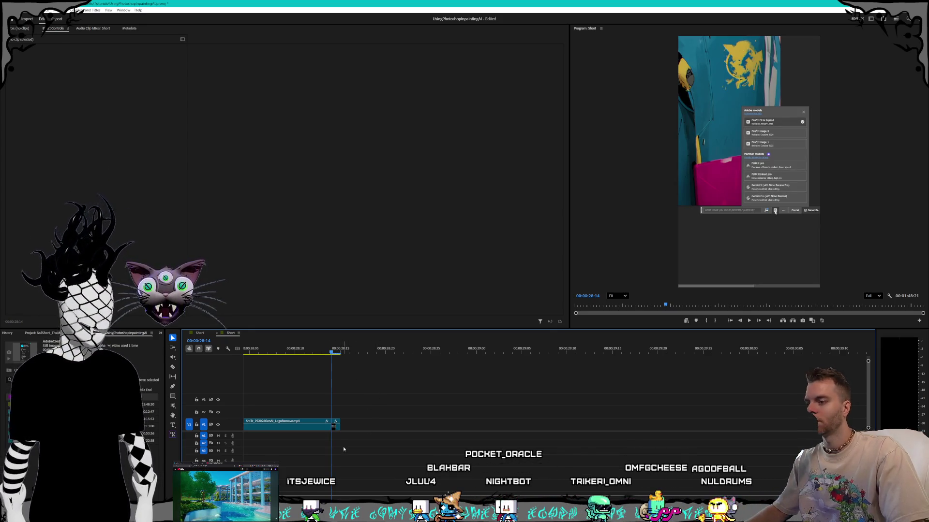
# Step: Test-extend LogoRemove's end, restore its original length, and step back to its last frame
pyautogui.click(336, 427)
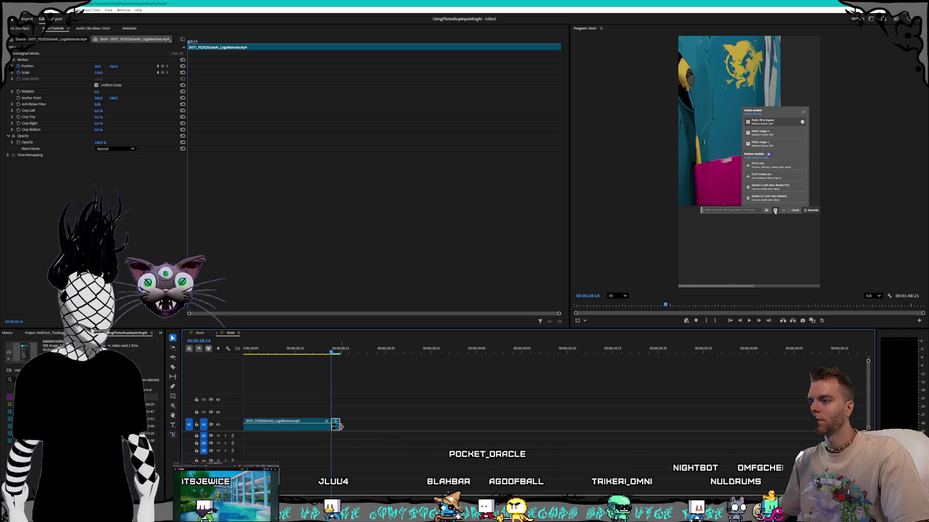
pyautogui.moveTo(341, 426); pyautogui.dragTo(684, 426)
pyautogui.moveTo(366, 353)
pyautogui.mouseDown()
pyautogui.moveTo(631, 366)
pyautogui.moveTo(606, 366)
pyautogui.mouseUp()
pyautogui.moveTo(682, 427)
pyautogui.mouseDown()
pyautogui.moveTo(793, 426)
pyautogui.moveTo(340, 425)
pyautogui.mouseUp()
pyautogui.click(676, 363)
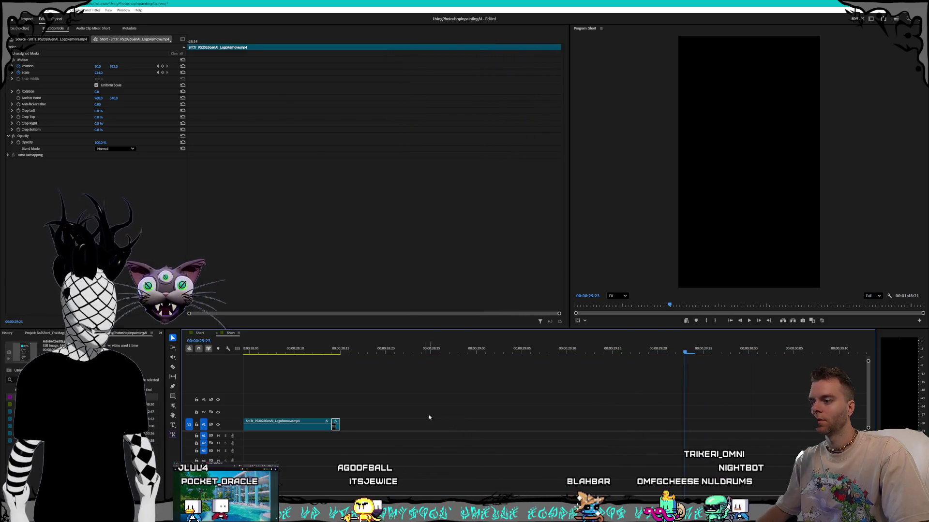
pyautogui.click(372, 410)
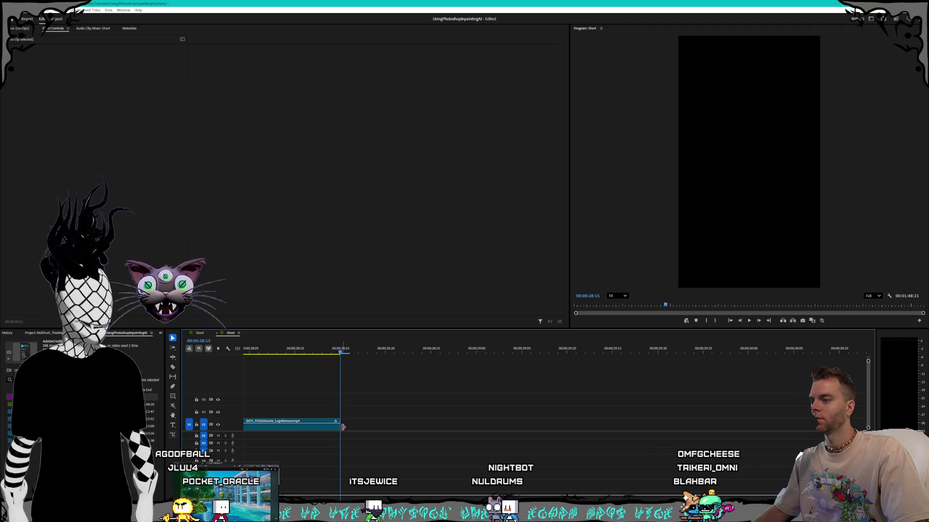
pyautogui.moveTo(337, 425)
pyautogui.mouseDown()
pyautogui.moveTo(439, 425)
pyautogui.moveTo(341, 375)
pyautogui.mouseUp()
pyautogui.press('Left')
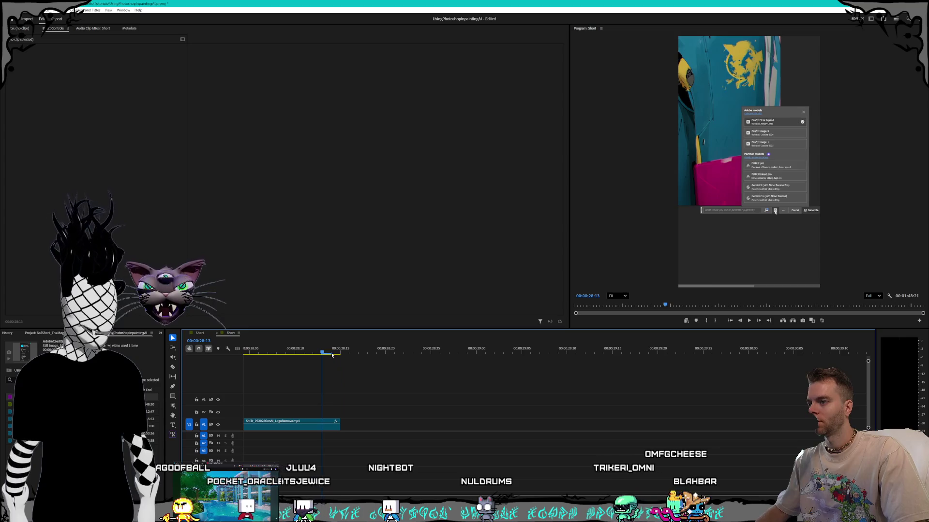
# Step: Insert a 2-second Frame Hold Segment of LogoRemove's current frame on V1
pyautogui.rightClick(335, 427)
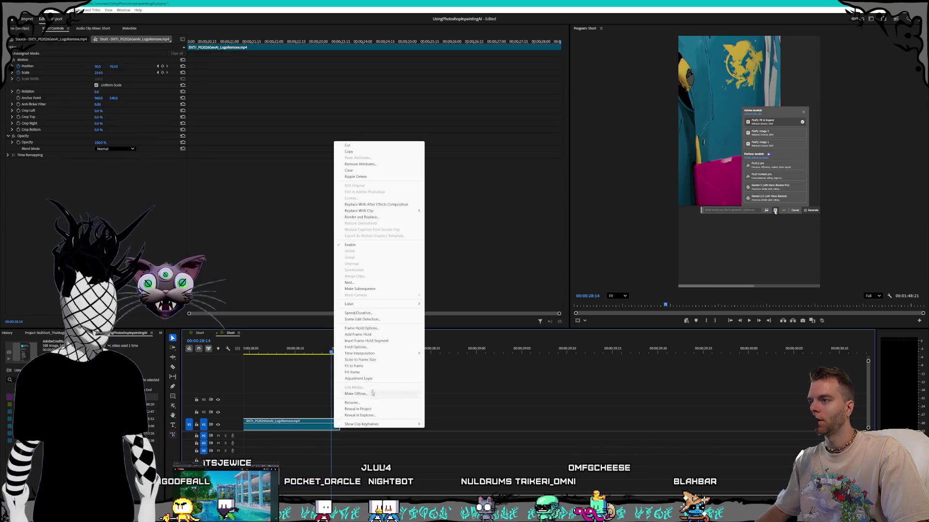
pyautogui.click(372, 341)
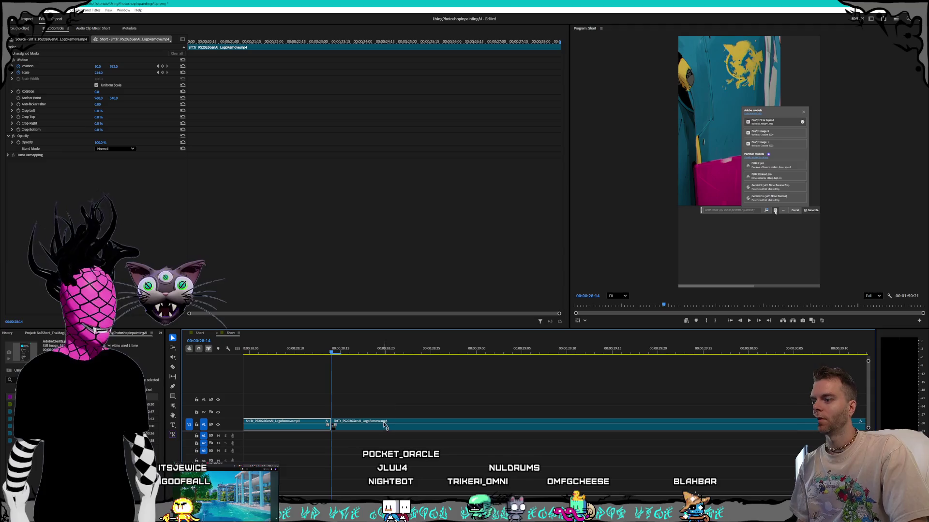
pyautogui.scroll(-2, 571, 441)
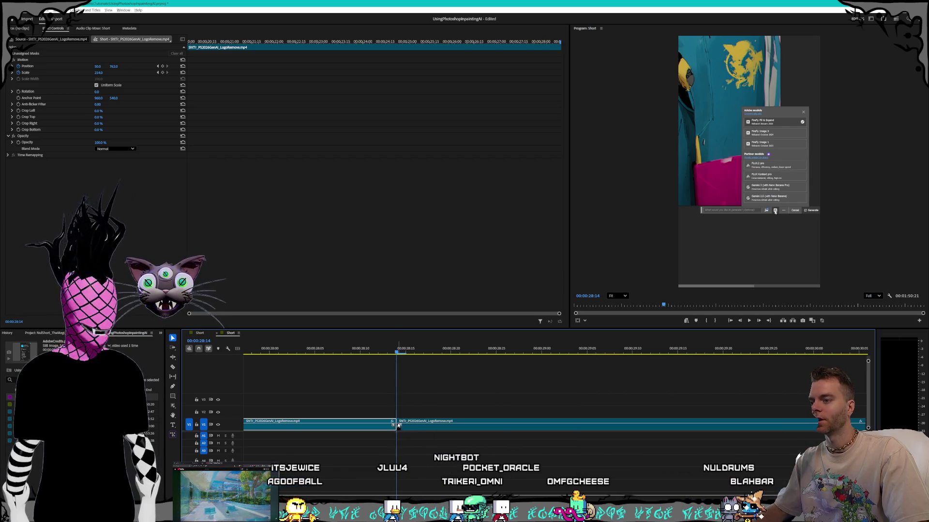
pyautogui.scroll(1, 399, 425)
# Step: Check the freeze-frame clip's context menu without changes, then open the Edit menu
pyautogui.rightClick(398, 426)
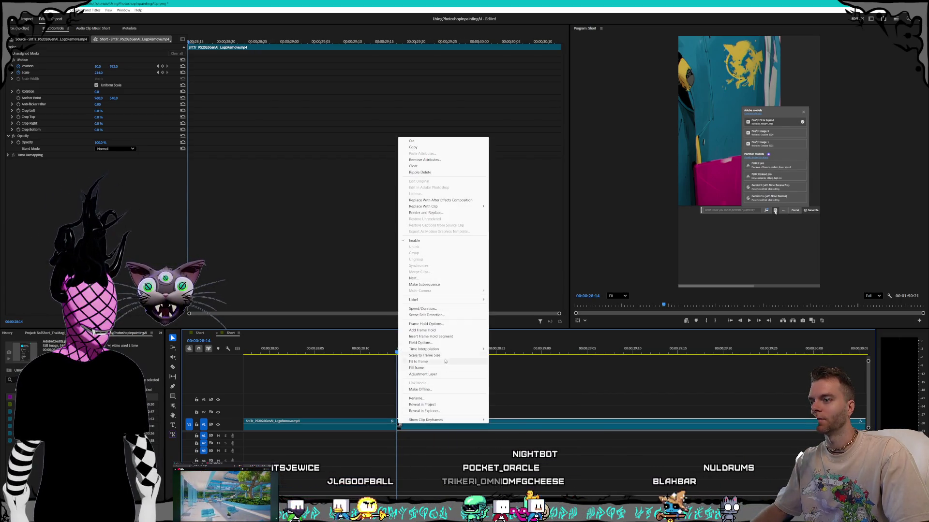
pyautogui.click(588, 408)
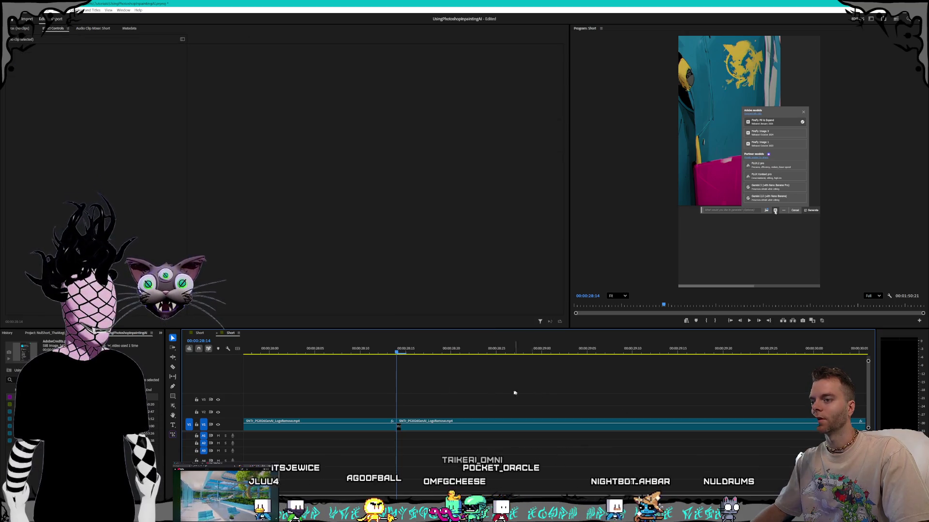
pyautogui.click(21, 10)
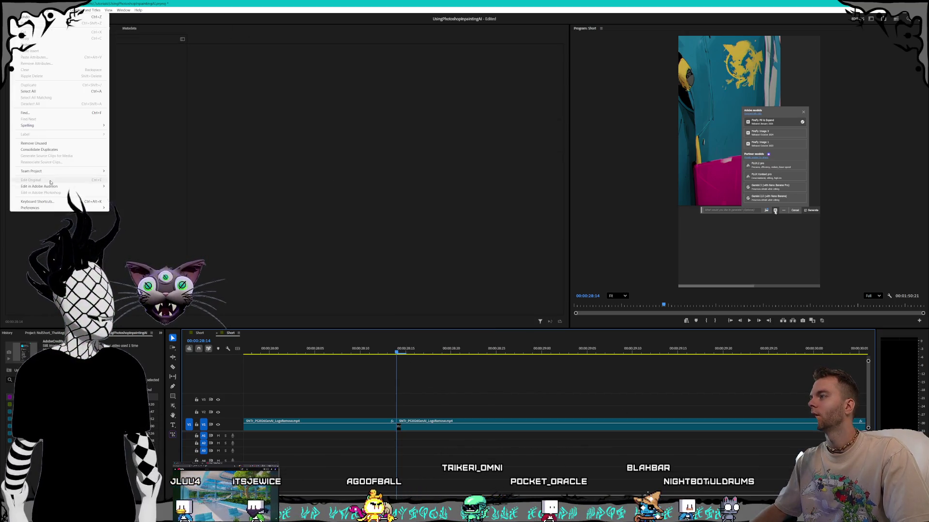
# Step: Find 'frame' in Keyboard Shortcuts and bind Insert Frame Hold Segment to Ctrl+Shift+K
pyautogui.click(38, 201)
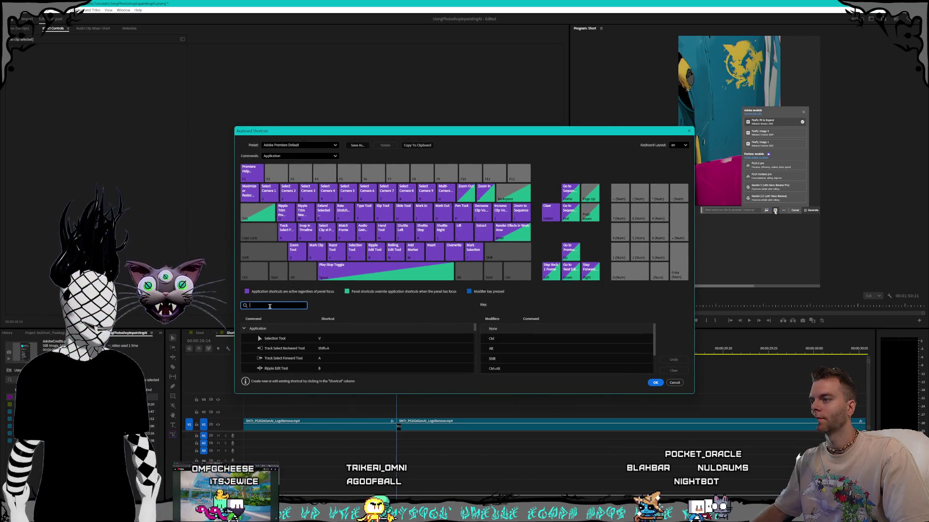
pyautogui.write('frame')
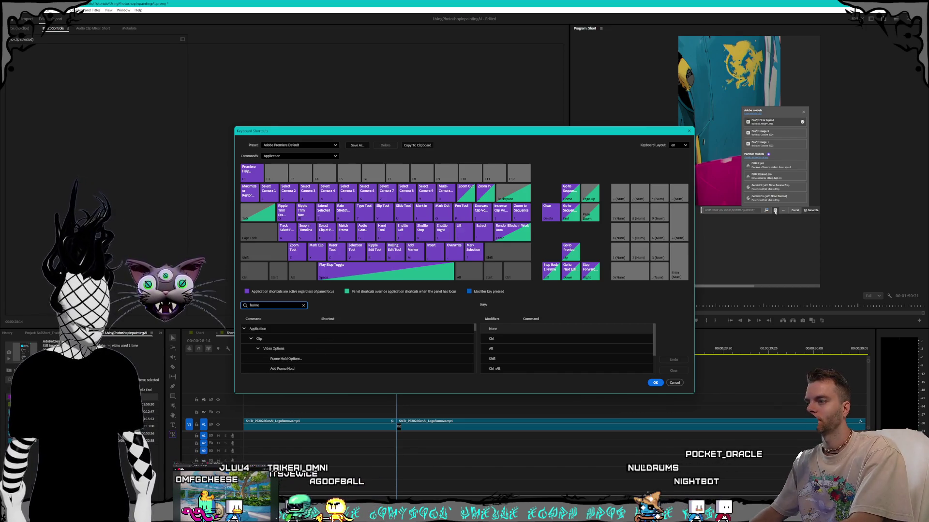
pyautogui.scroll(-1, 305, 363)
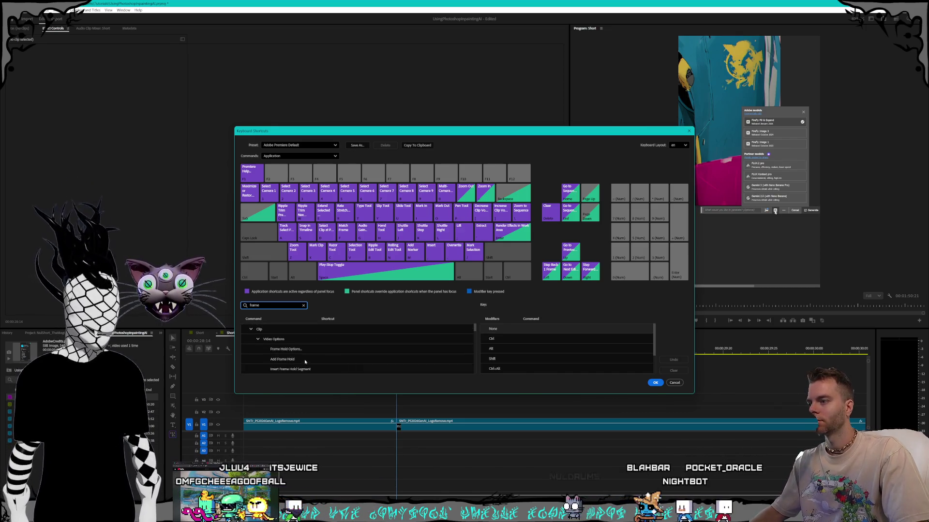
pyautogui.click(315, 360)
pyautogui.scroll(-1, 345, 363)
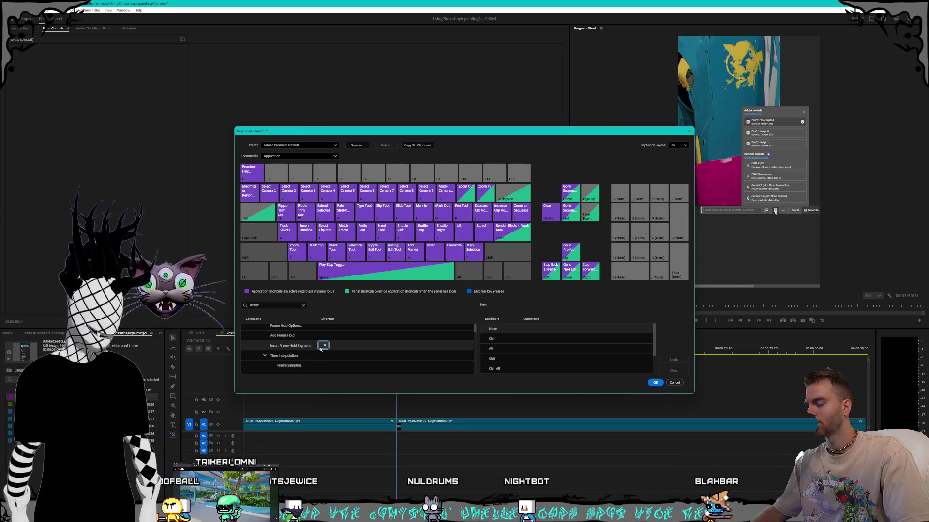
pyautogui.hotkey('ctrl', 'shift', 'k')
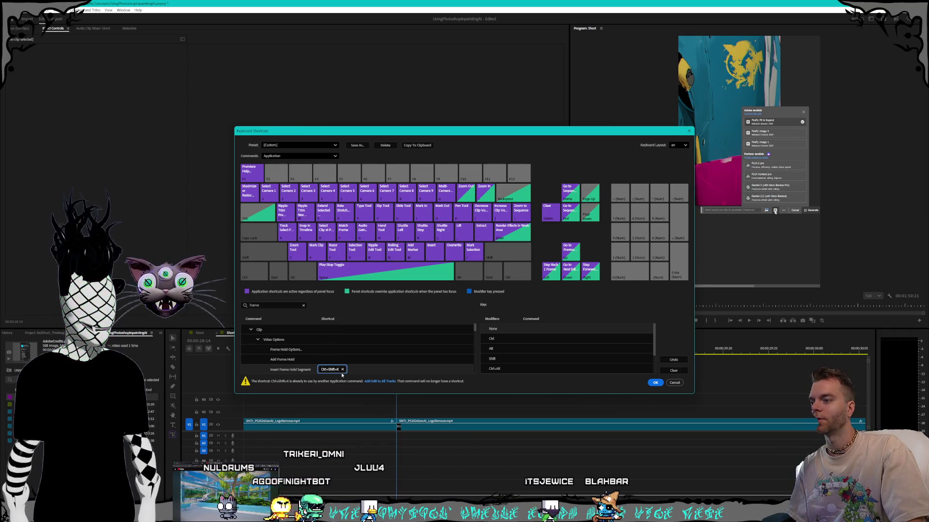
pyautogui.click(655, 383)
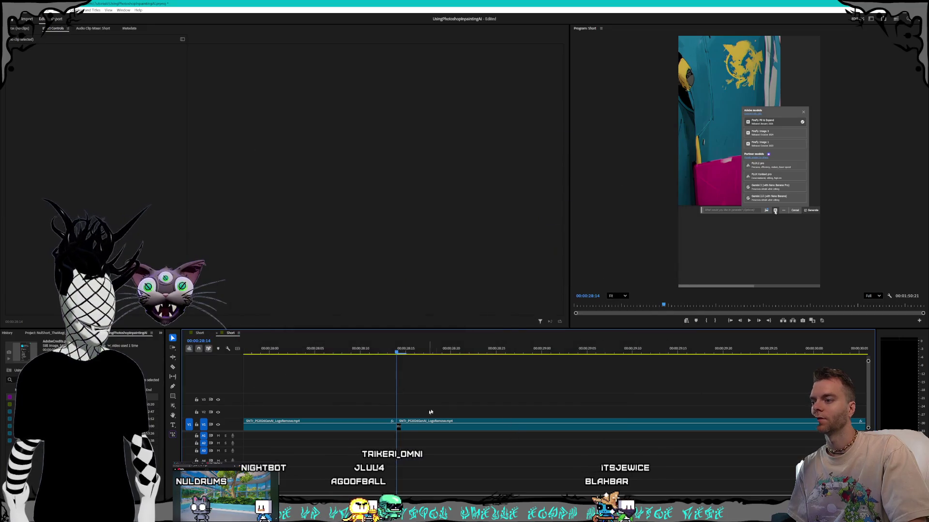
# Step: Select the second V1 clip and scrub to 00:00:30:10 to check where it ends
pyautogui.click(404, 354)
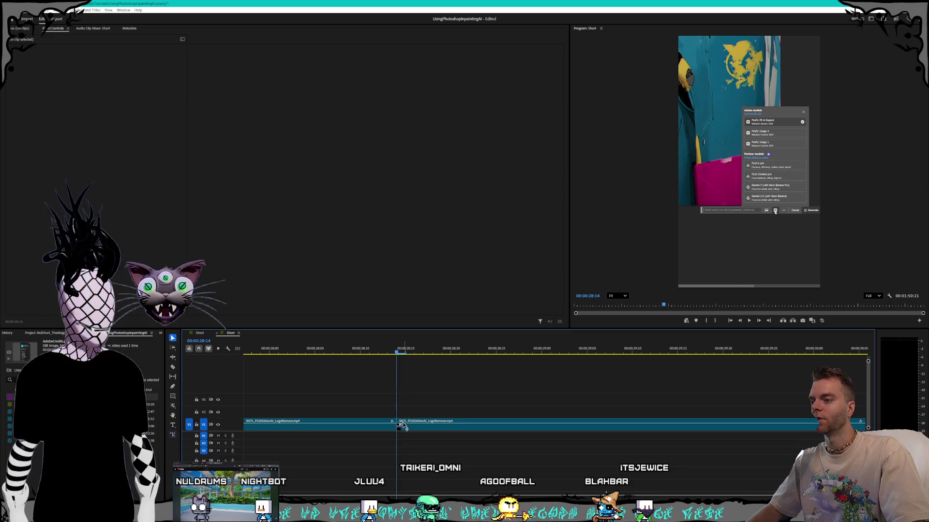
pyautogui.click(439, 428)
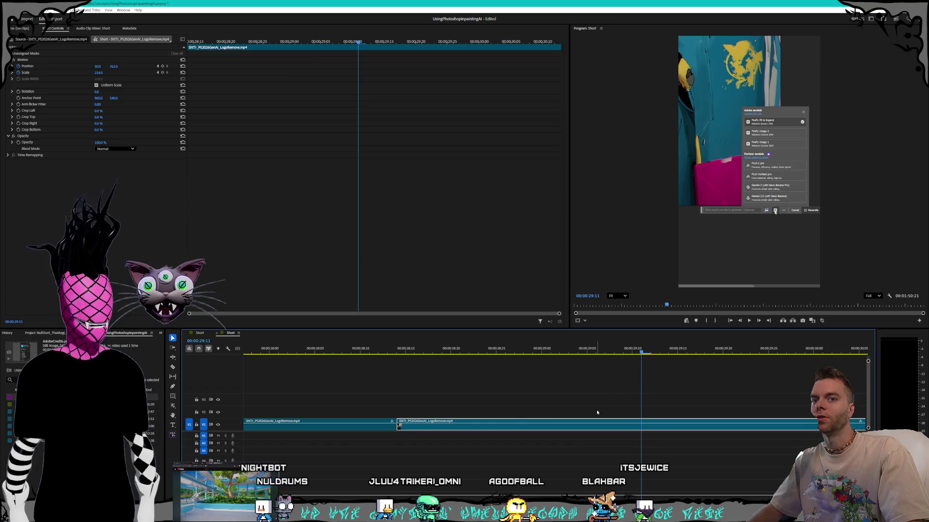
pyautogui.keyDown('alt'); pyautogui.scroll(-3, 597, 412); pyautogui.keyUp('alt')
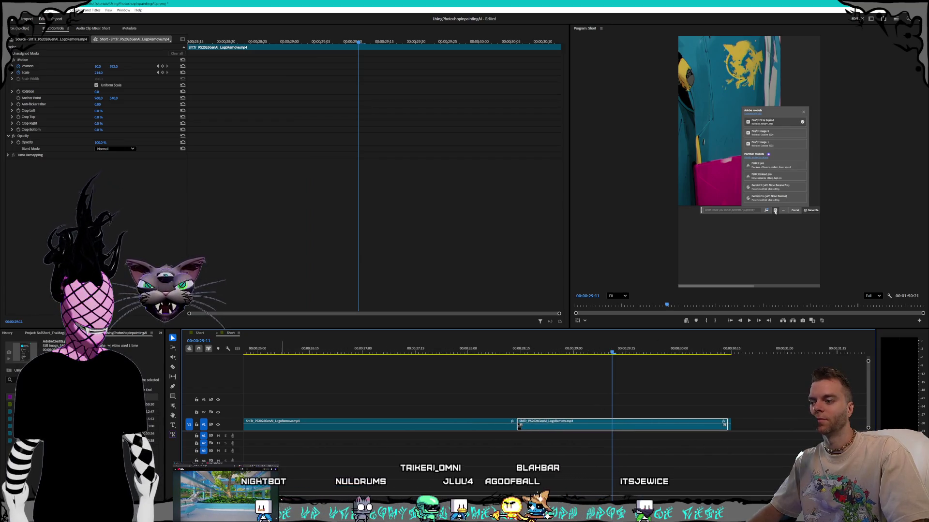
pyautogui.scroll(-5, 565, 472)
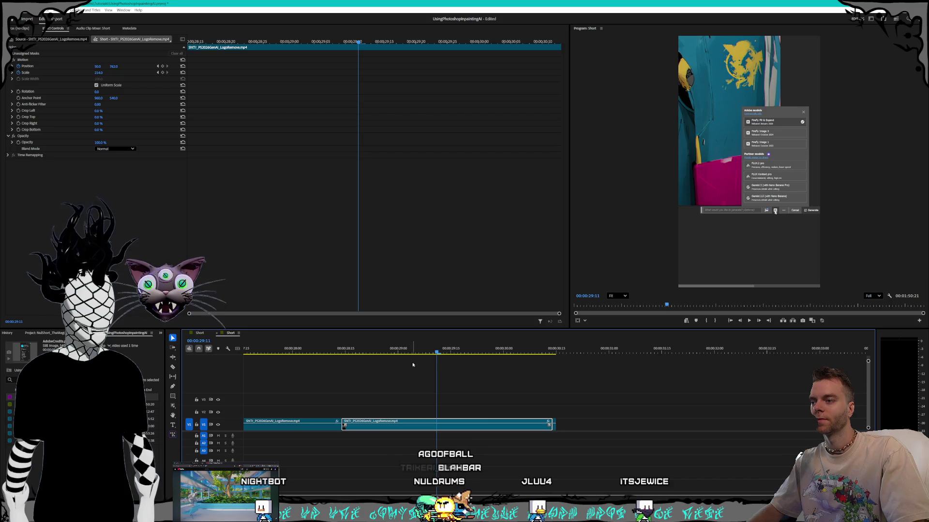
pyautogui.moveTo(437, 352); pyautogui.dragTo(553, 353)
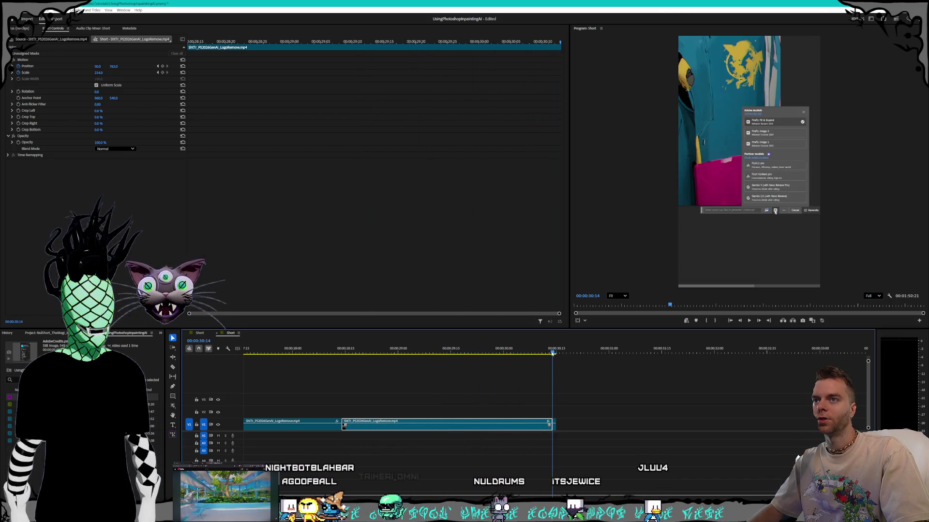
# Step: Close the empty gap after that clip, review the join, and fit the whole sequence
pyautogui.click(566, 425)
pyautogui.hotkey('ctrl', 'v')
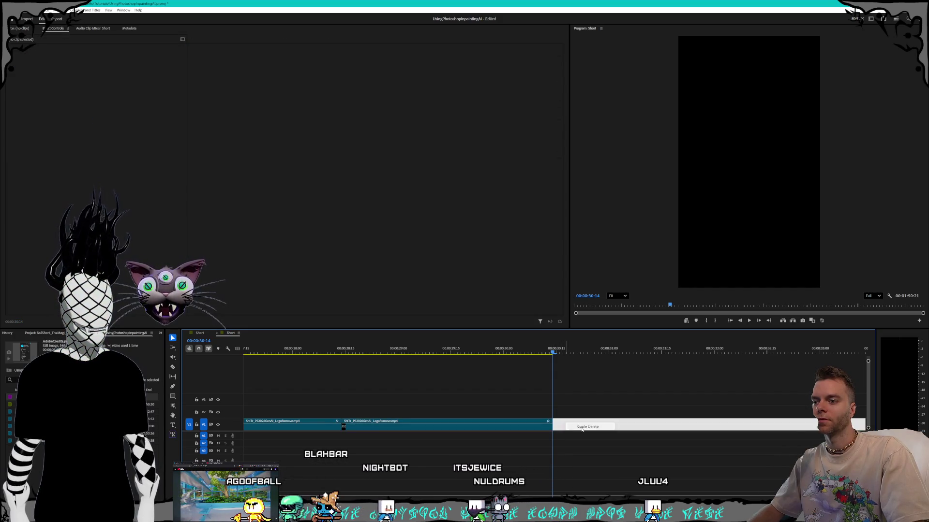
pyautogui.moveTo(553, 352); pyautogui.dragTo(457, 353)
pyautogui.moveTo(546, 353)
pyautogui.mouseDown()
pyautogui.moveTo(715, 353)
pyautogui.moveTo(516, 354)
pyautogui.mouseUp()
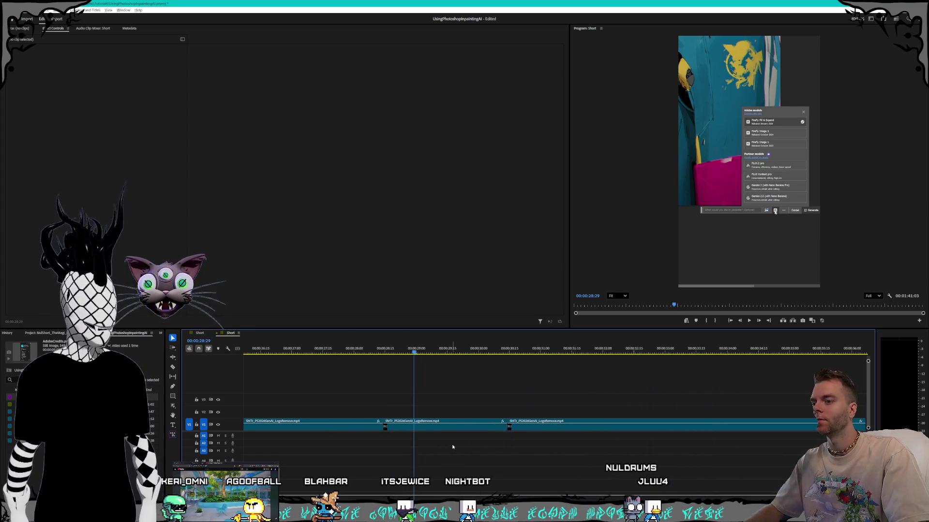
pyautogui.press('\\')
# Step: Move and trim AdobeCredits.png on V2 over the freeze, then set Scale 76 and Position 349, 1040
pyautogui.moveTo(321, 414); pyautogui.dragTo(437, 414)
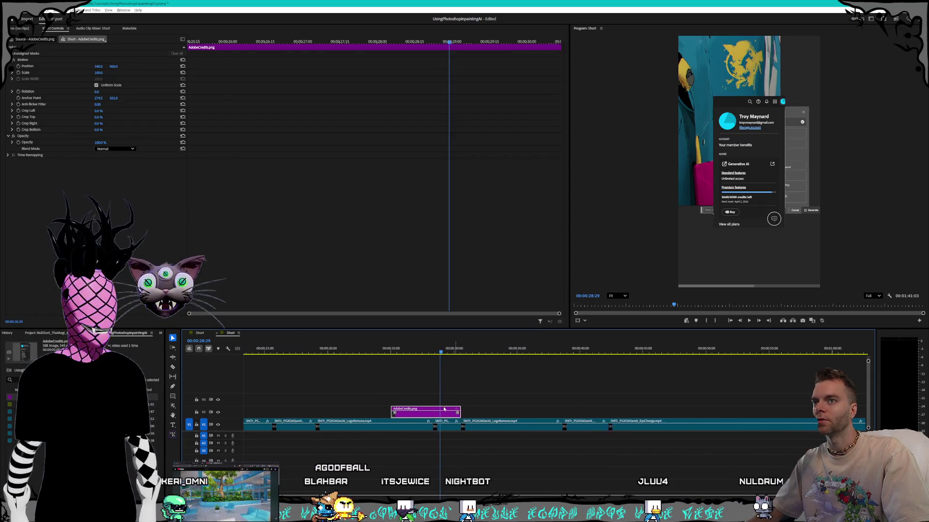
pyautogui.press('\\')
pyautogui.moveTo(360, 414); pyautogui.dragTo(468, 414)
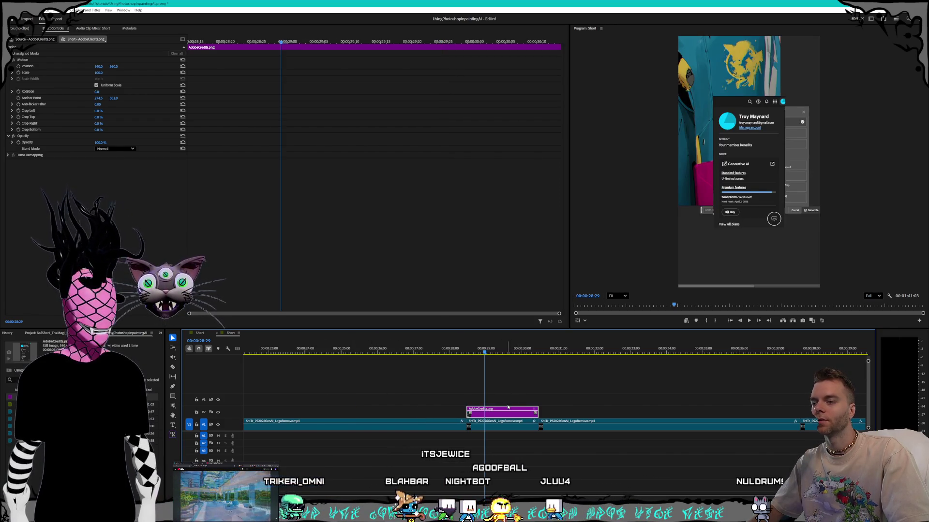
pyautogui.moveTo(484, 353)
pyautogui.mouseDown()
pyautogui.moveTo(456, 353)
pyautogui.moveTo(494, 353)
pyautogui.mouseUp()
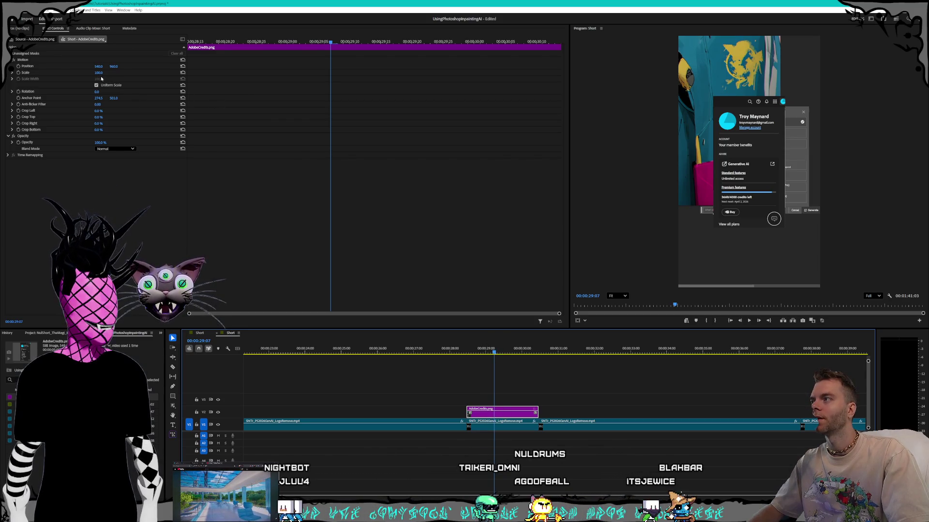
pyautogui.moveTo(98, 73); pyautogui.dragTo(7, 66)
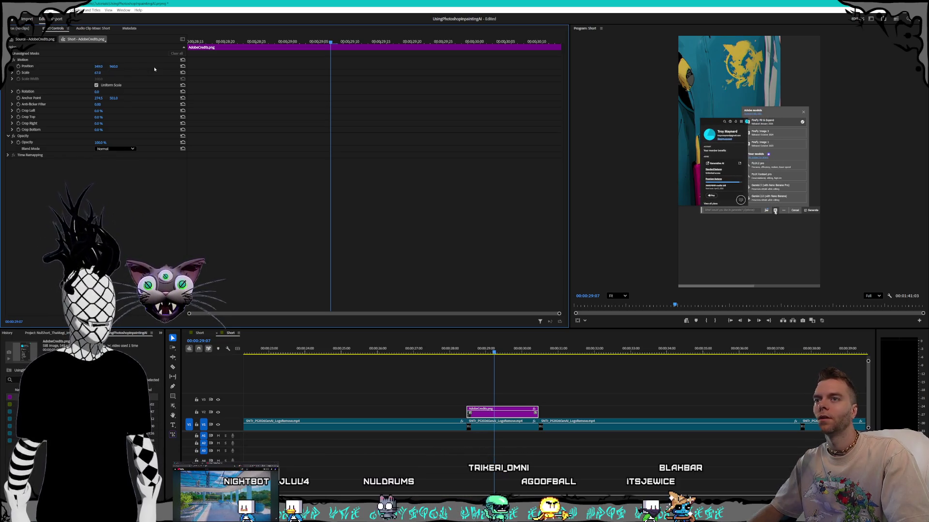
pyautogui.moveTo(113, 66); pyautogui.dragTo(164, 66)
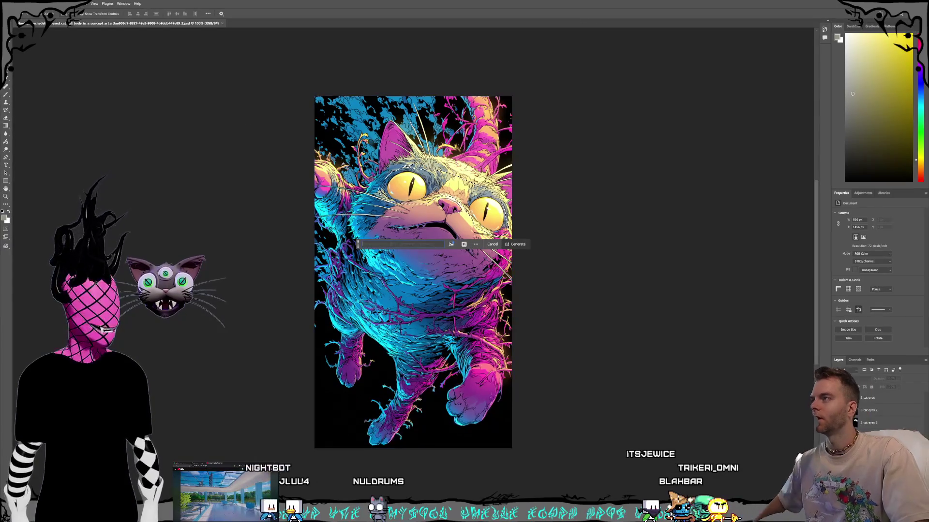
# Step: Start File > Open and browse to the D:\Video Productions folder
pyautogui.hotkey('alt', 'f')
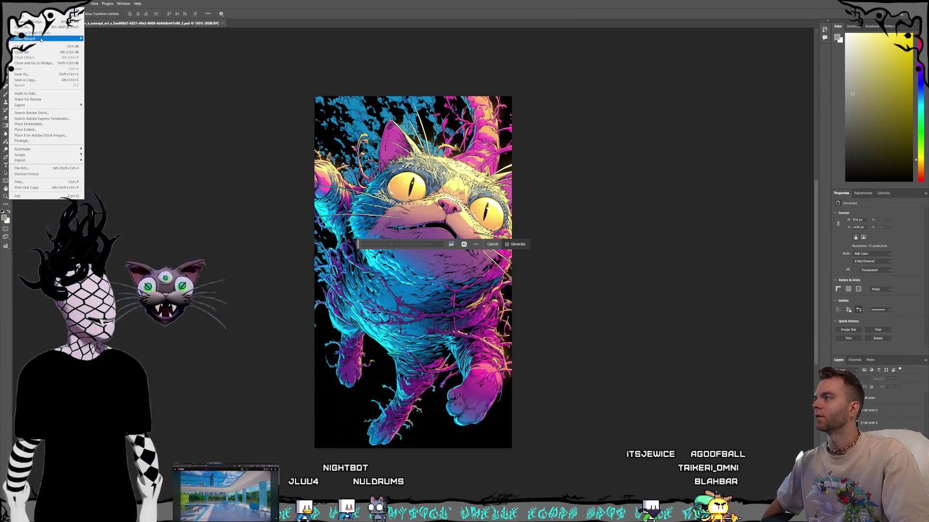
pyautogui.click(34, 28)
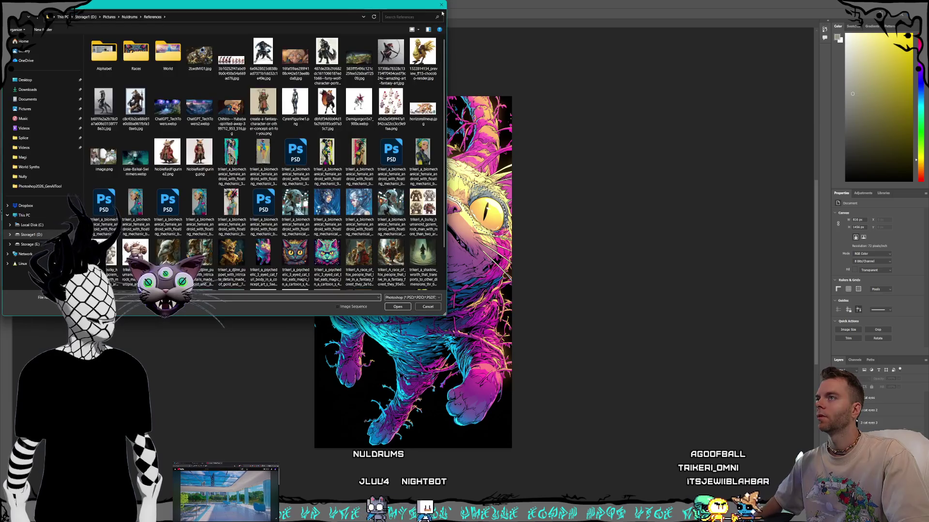
pyautogui.click(441, 7)
pyautogui.hotkey('alt', 'f')
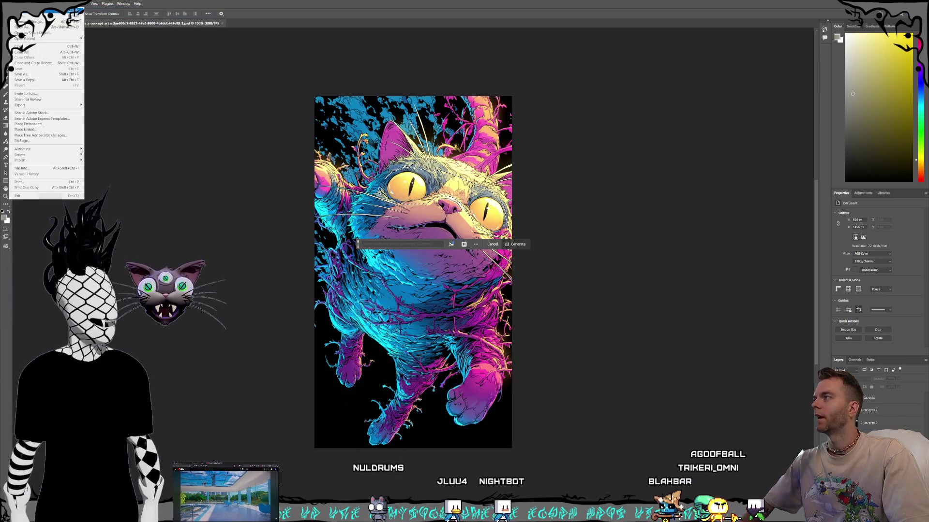
pyautogui.click(24, 17)
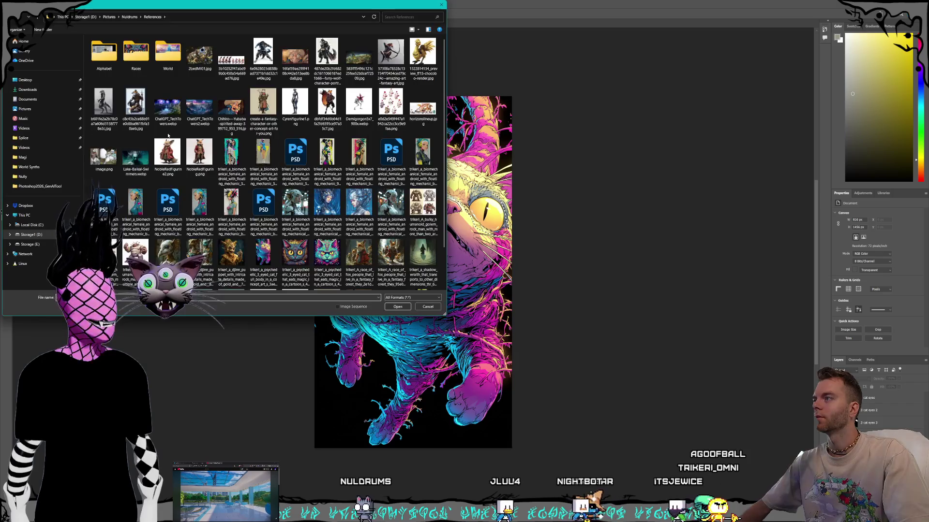
pyautogui.click(31, 235)
pyautogui.doubleClick(106, 155)
# Step: Go through Trikeri\Shorts\Tutorials\Photoshop2026_GenAITool and open AdobeCredits.png
pyautogui.click(111, 65)
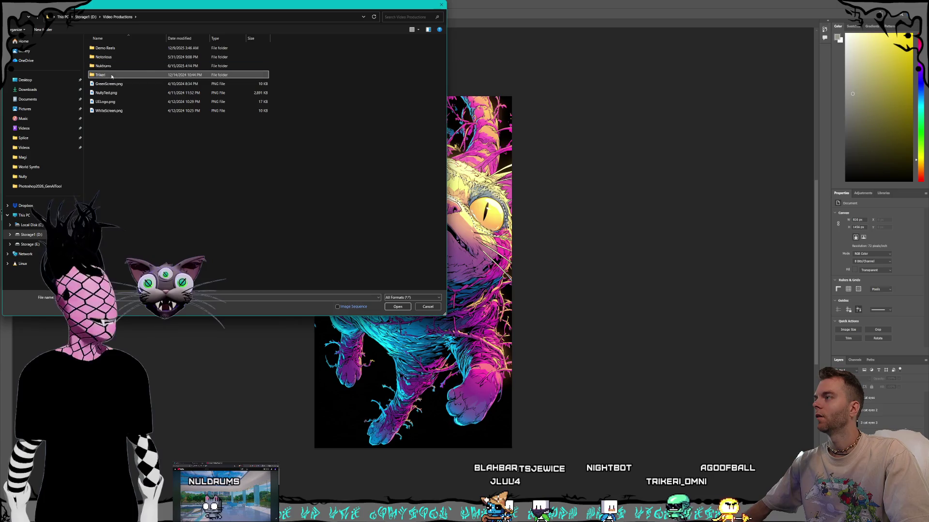
pyautogui.doubleClick(113, 75)
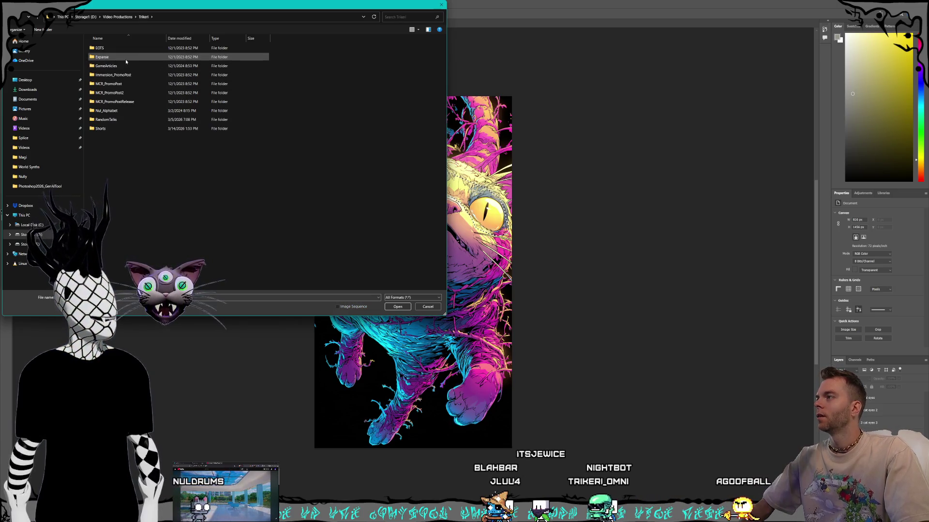
pyautogui.doubleClick(109, 128)
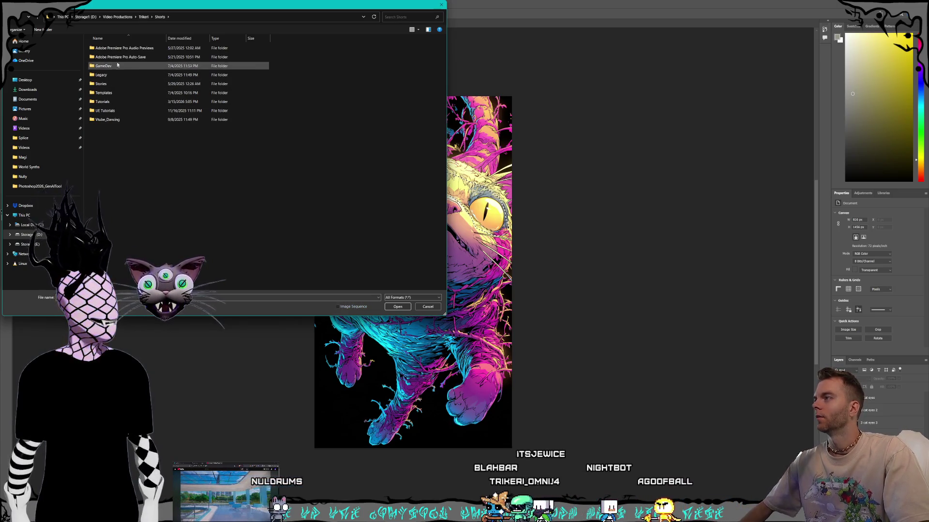
pyautogui.doubleClick(107, 102)
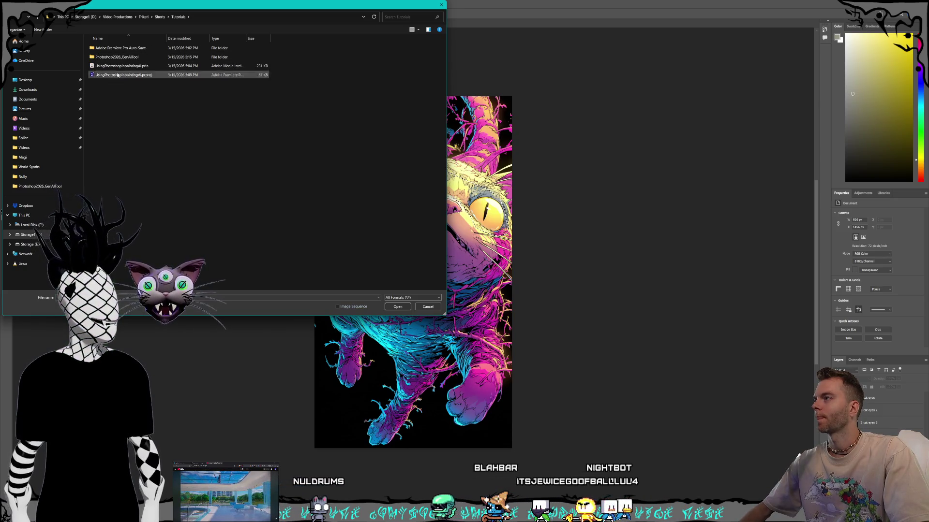
pyautogui.doubleClick(121, 57)
pyautogui.doubleClick(104, 58)
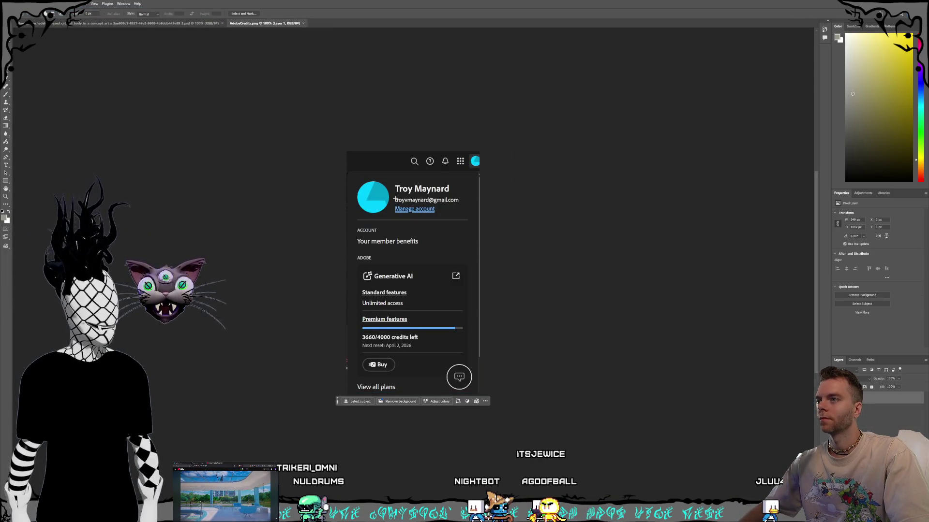
# Step: Marquee-select the account name and e-mail area of the credits image and browse the menus
pyautogui.moveTo(391, 184); pyautogui.dragTo(463, 204)
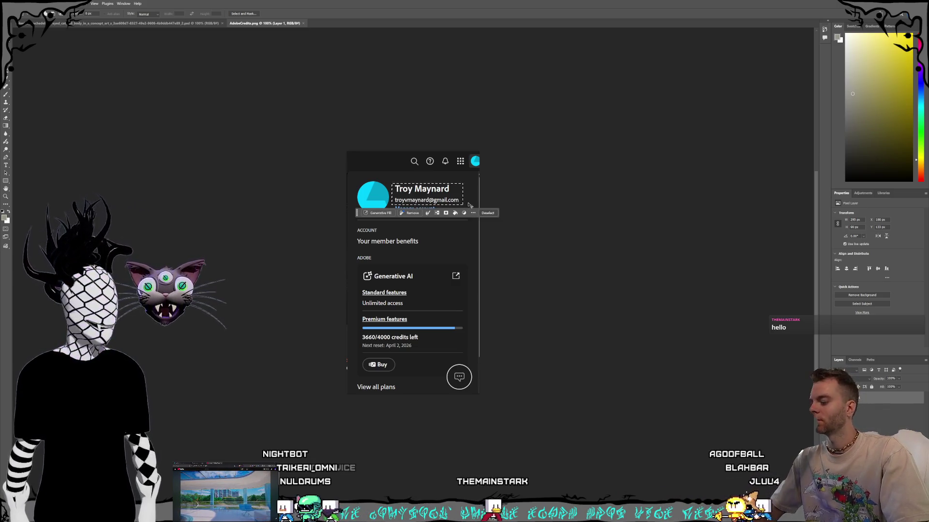
pyautogui.click(464, 201)
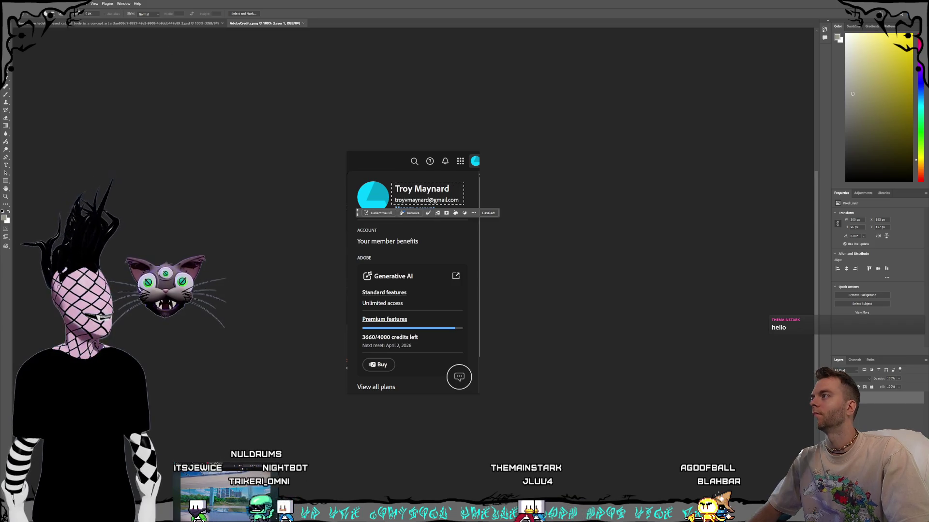
pyautogui.click(22, 4)
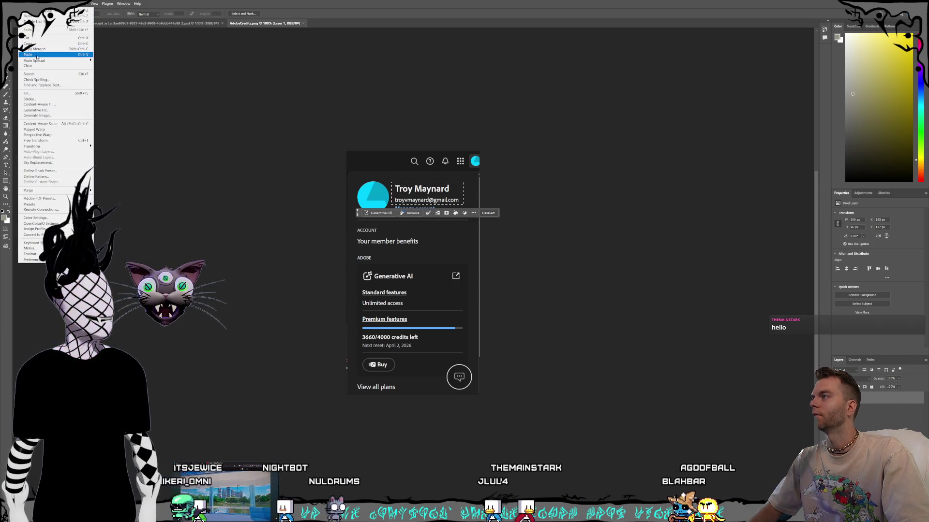
pyautogui.moveTo(37, 3)
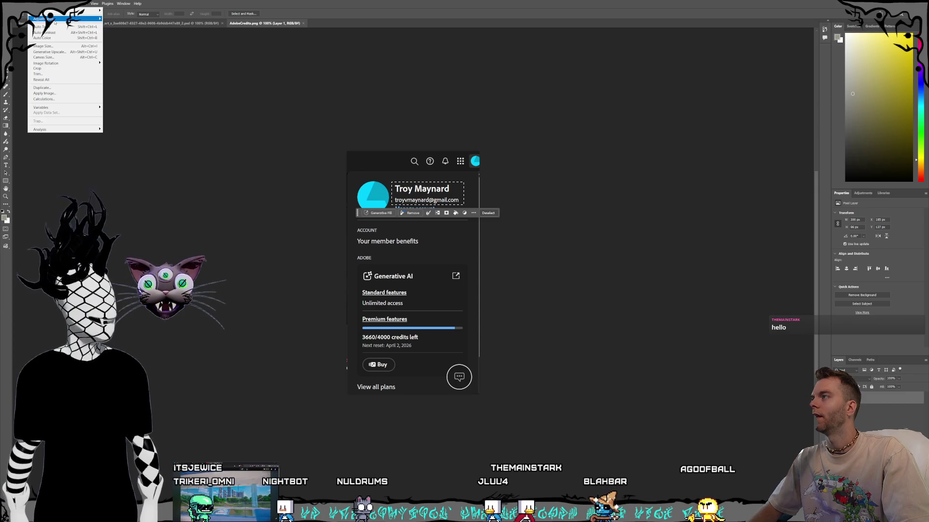
pyautogui.moveTo(55, 22)
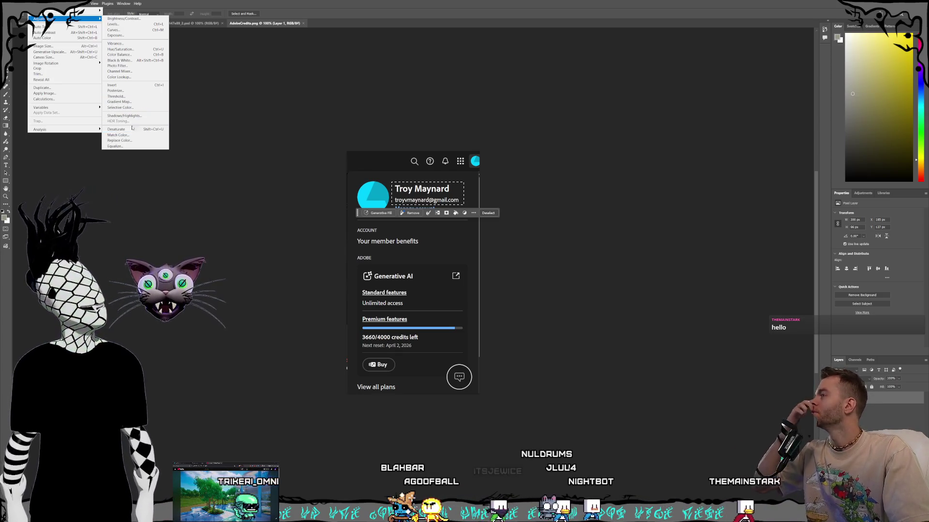
pyautogui.moveTo(87, 10)
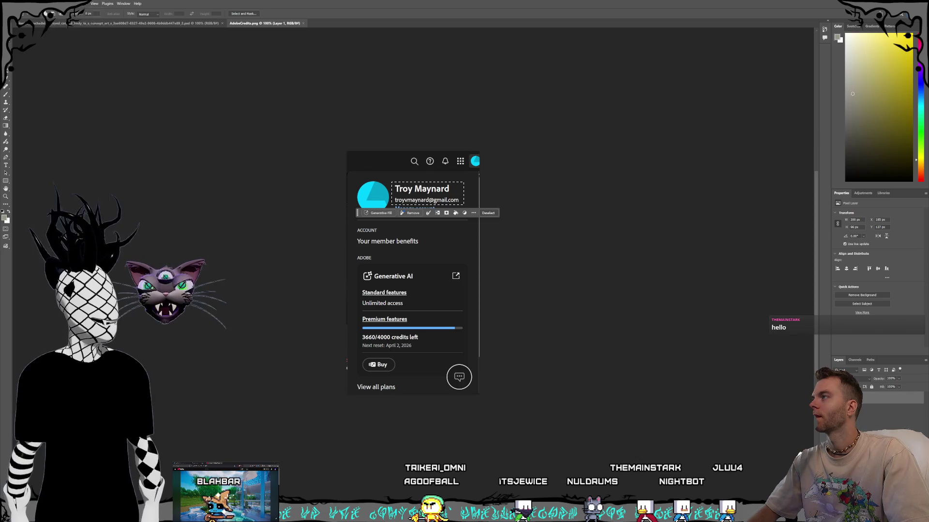
# Step: Open the Gaussian Blur settings from the Filter > Blur submenu
pyautogui.click(22, 4)
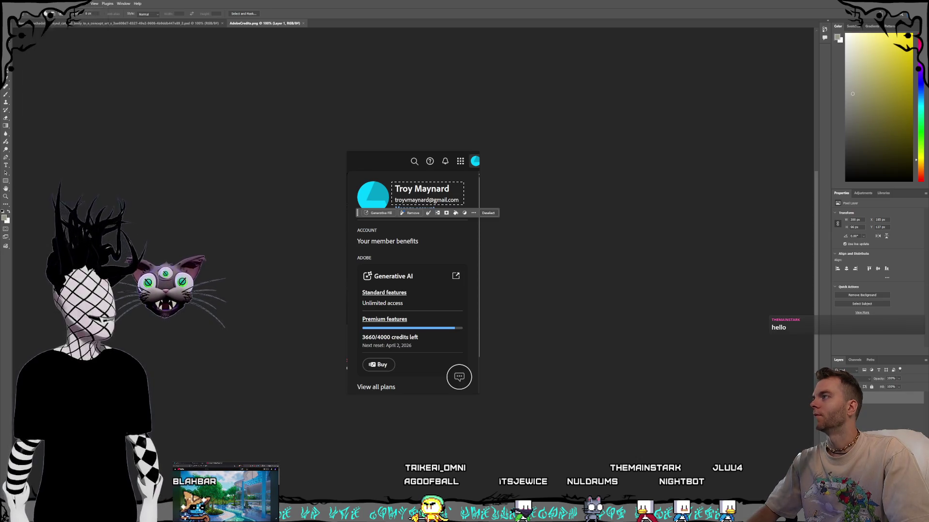
pyautogui.moveTo(85, 5)
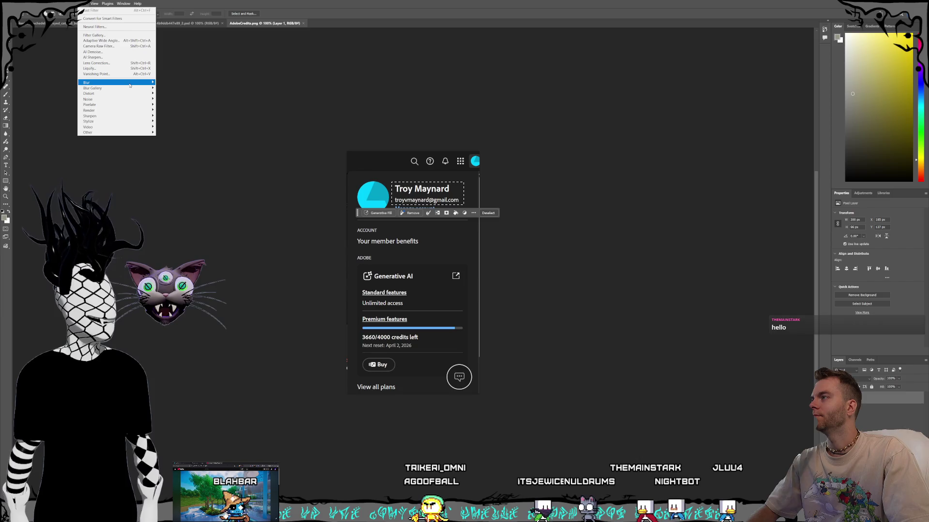
pyautogui.moveTo(130, 85)
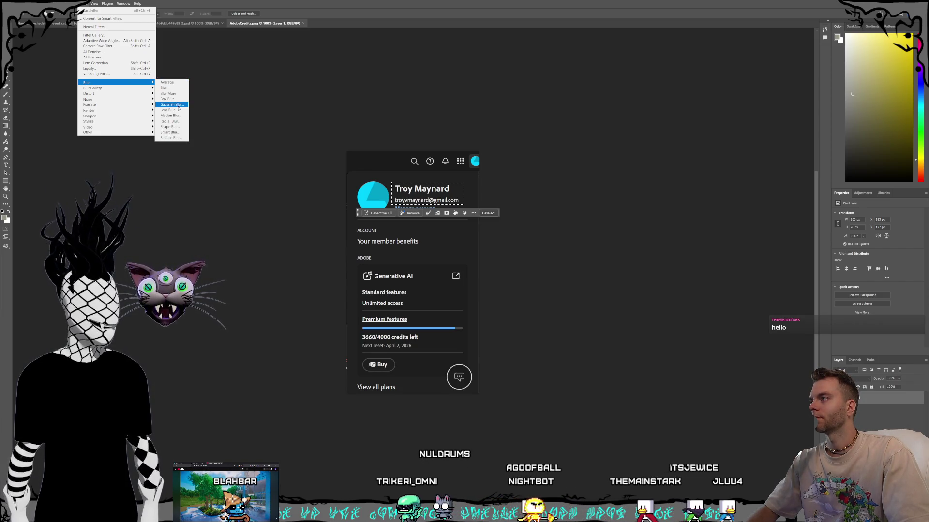
pyautogui.click(172, 105)
# Step: Apply a Gaussian Blur of about 9.6 px over the account name and e-mail in AdobeCredits.png
pyautogui.moveTo(445, 134); pyautogui.dragTo(563, 132)
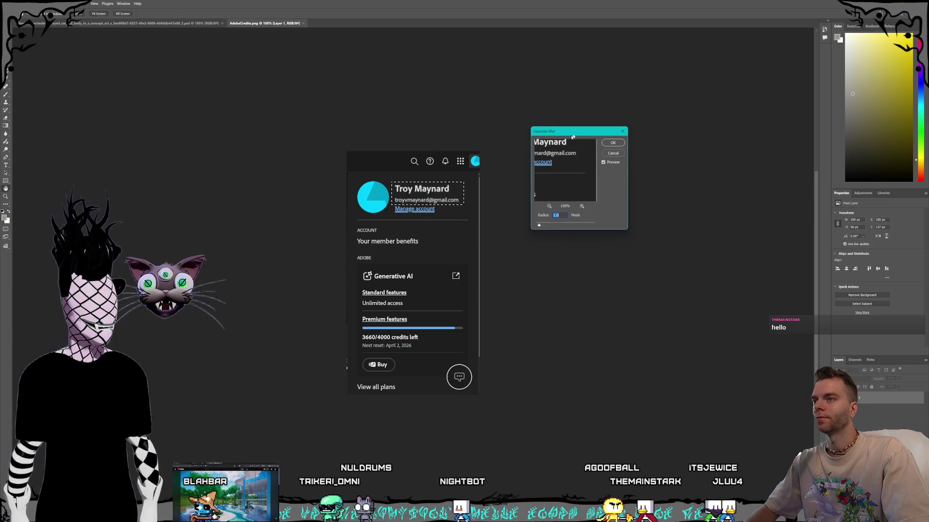
pyautogui.moveTo(545, 223); pyautogui.dragTo(560, 224)
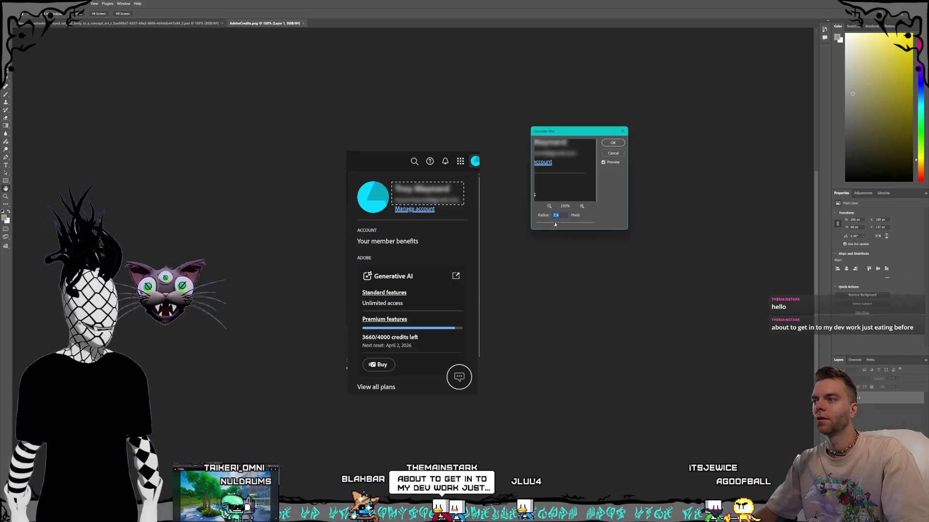
pyautogui.moveTo(561, 223); pyautogui.dragTo(561, 226)
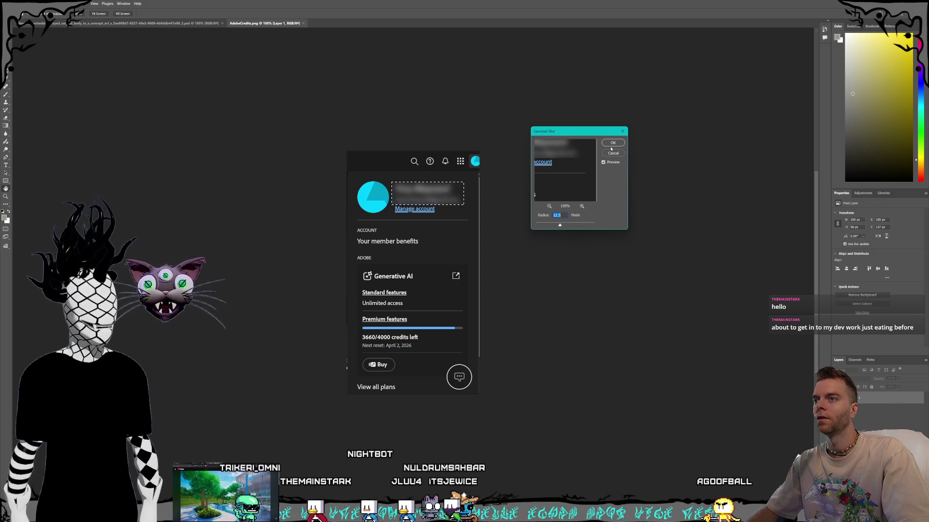
pyautogui.press('Return')
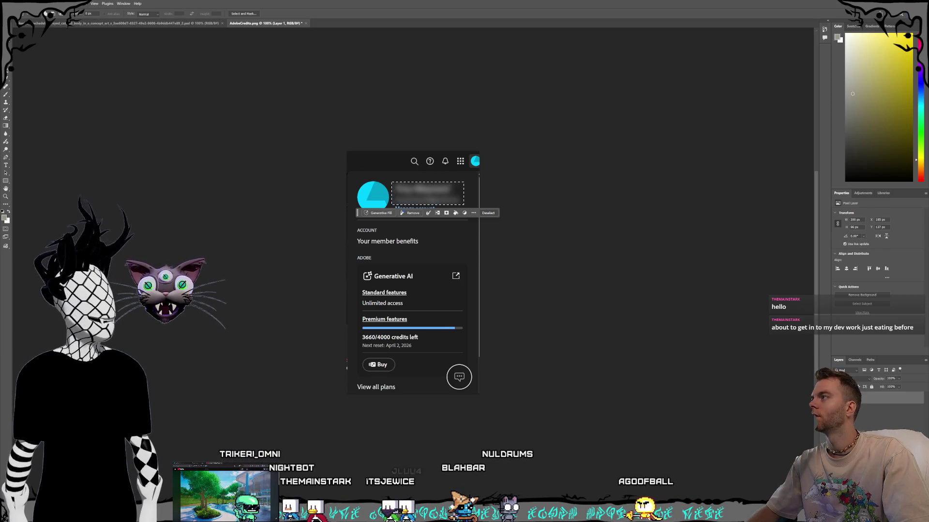
# Step: Save the image as AdobeCredits.png in D:\Video Productions\Trikeri\Shorts\Tutorials\Photoshop2026_GenAITool, replacing the existing file
pyautogui.click(14, 3)
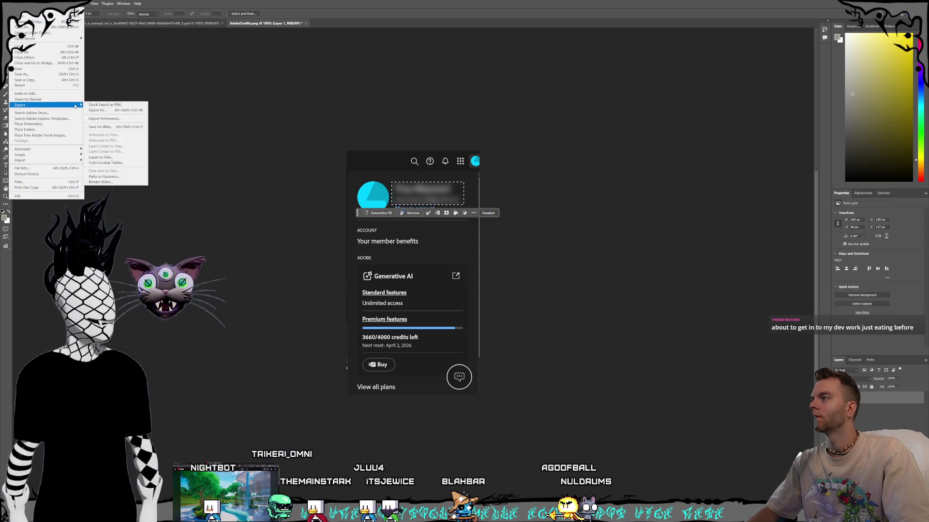
pyautogui.press('Escape')
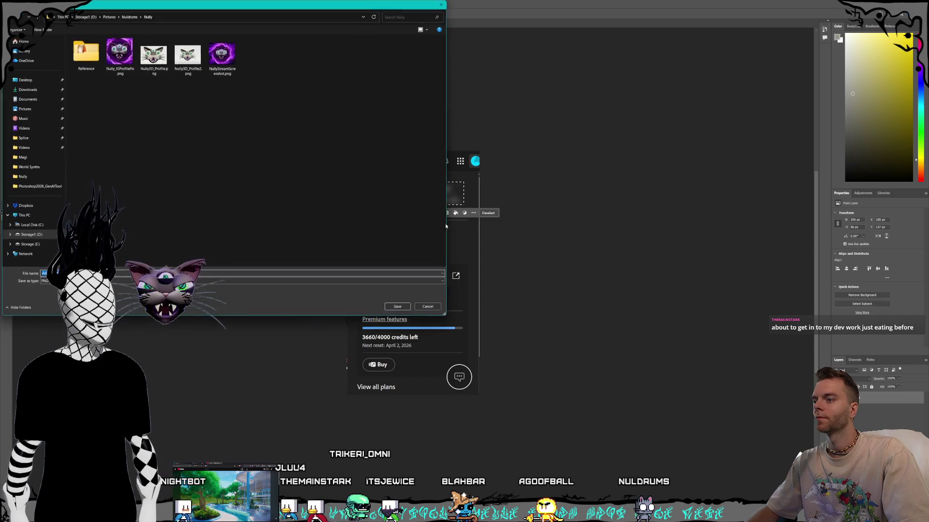
pyautogui.click(47, 235)
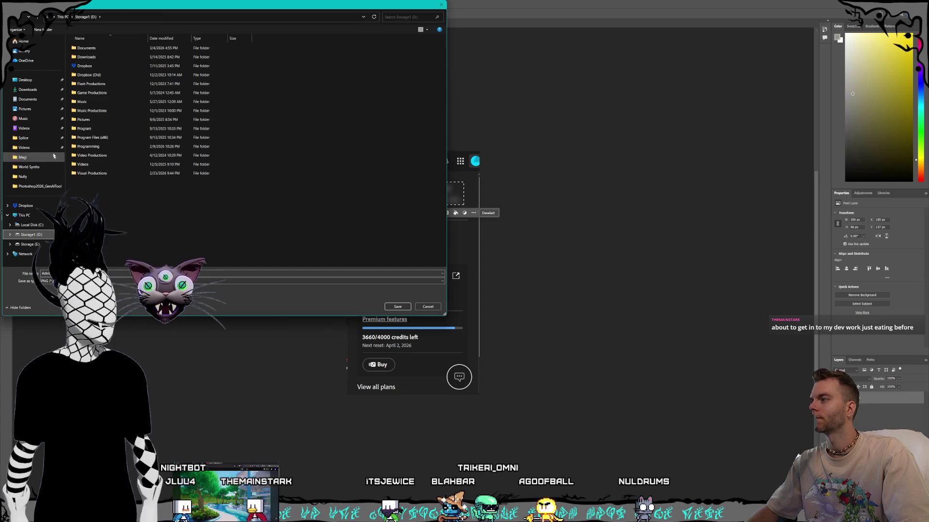
pyautogui.doubleClick(97, 152)
pyautogui.doubleClick(95, 75)
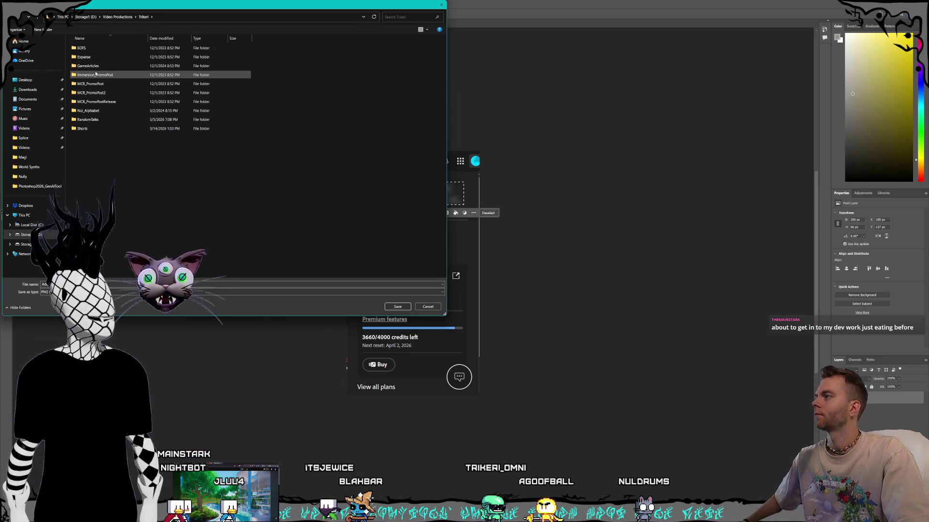
pyautogui.doubleClick(92, 128)
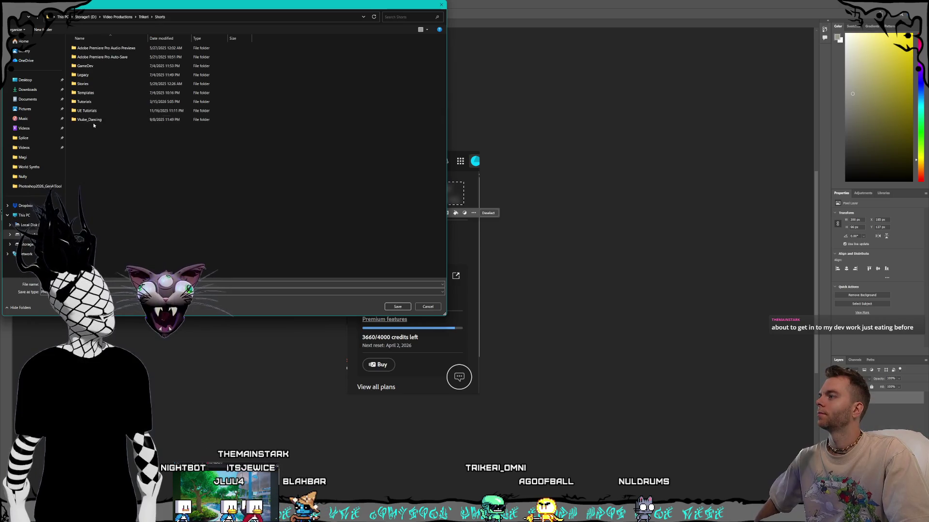
pyautogui.doubleClick(94, 102)
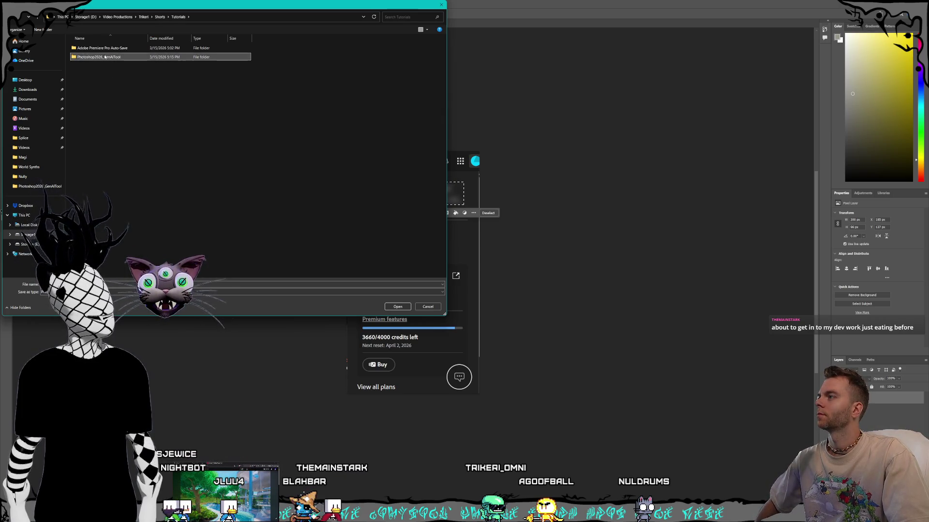
pyautogui.doubleClick(105, 57)
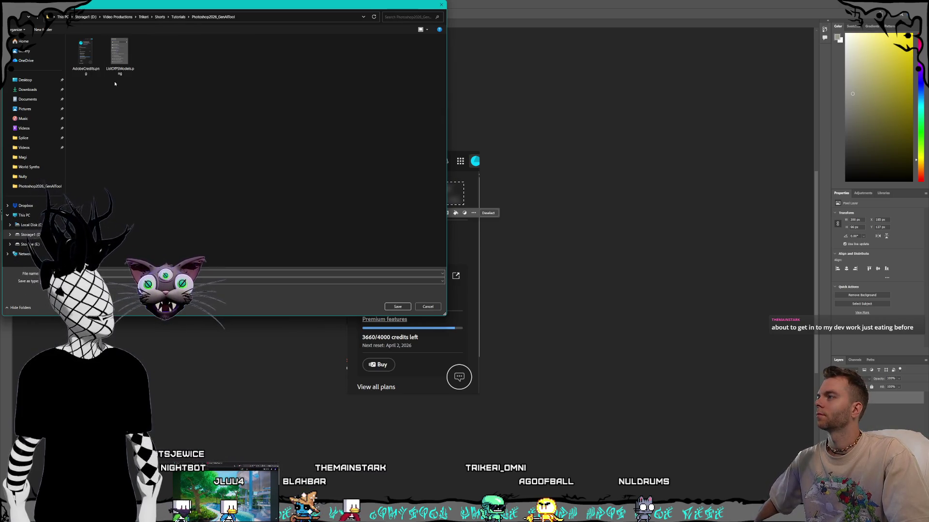
pyautogui.click(398, 306)
pyautogui.click(478, 265)
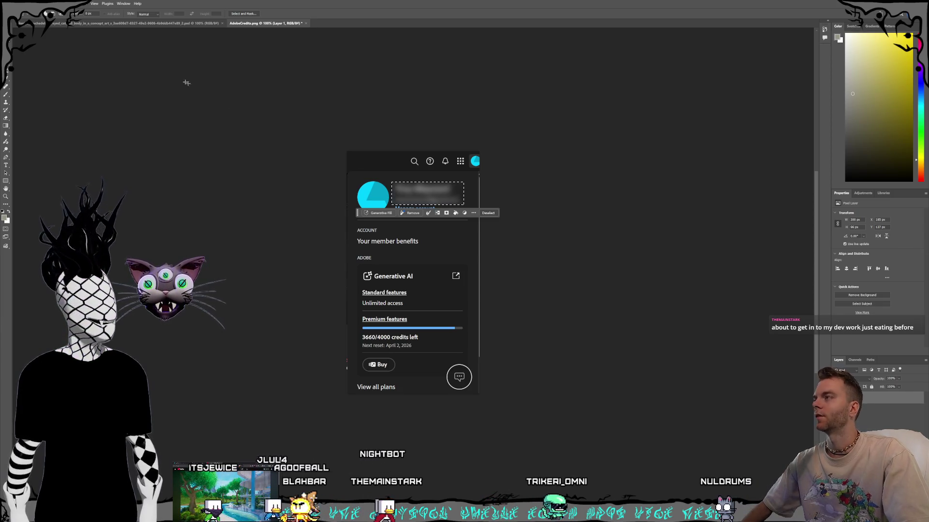
# Step: Close AdobeCredits.png, restore and reposition the Photoshop window, then switch back to Premiere Pro
pyautogui.press('v')
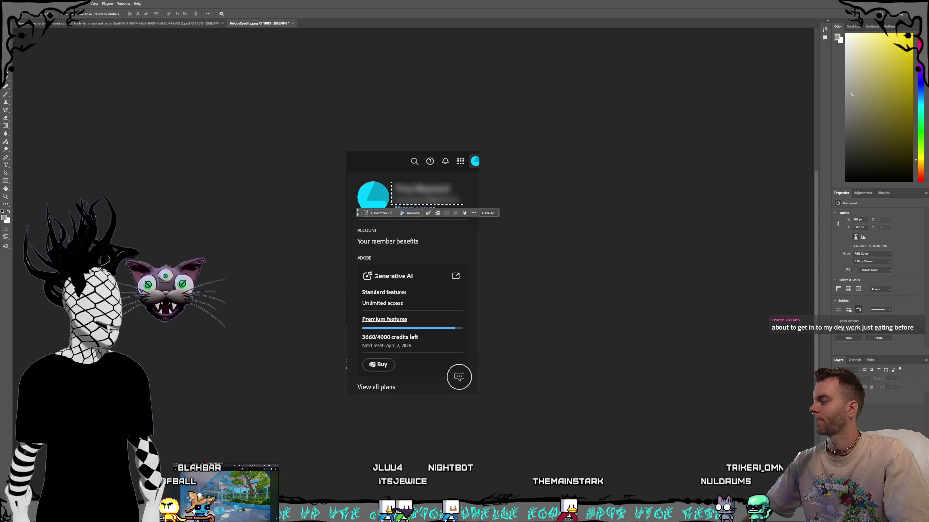
pyautogui.hotkey('ctrl', 'w')
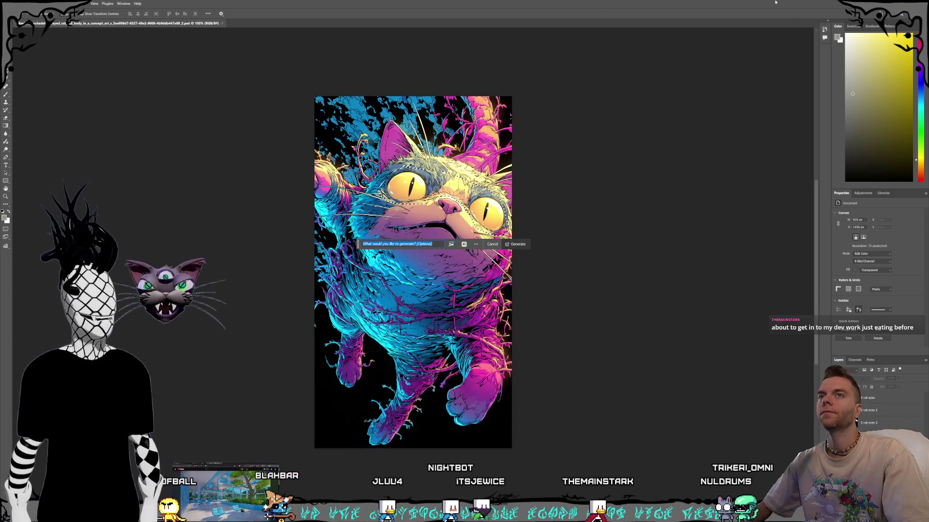
pyautogui.doubleClick(758, 5)
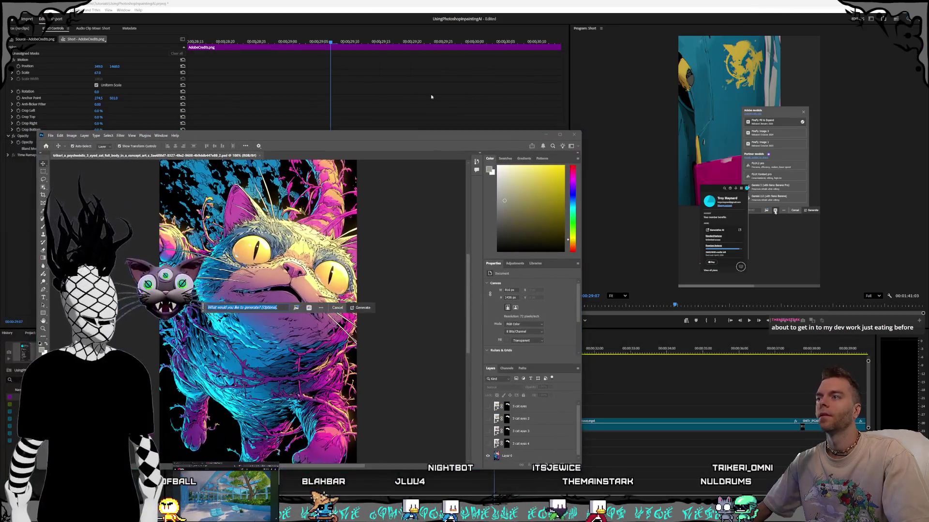
pyautogui.moveTo(403, 139); pyautogui.dragTo(632, 148)
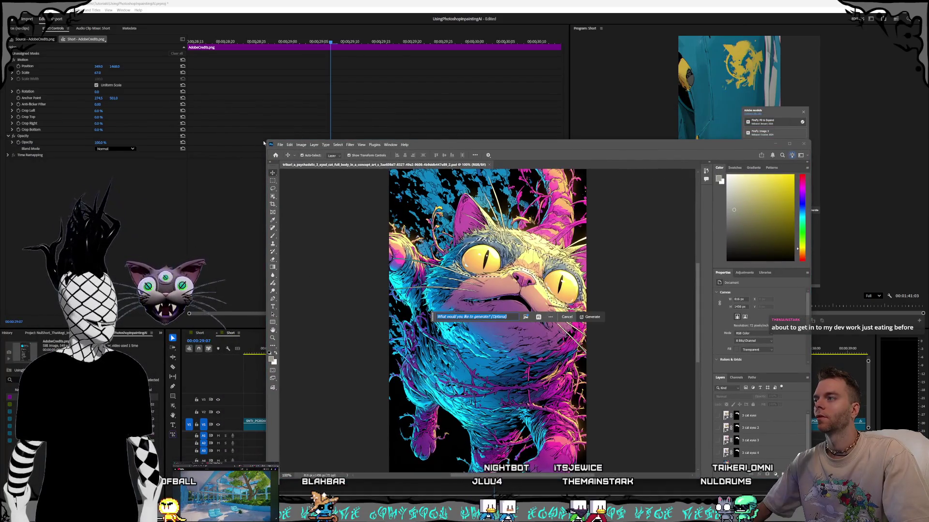
pyautogui.moveTo(265, 141); pyautogui.dragTo(121, 54)
pyautogui.moveTo(457, 63); pyautogui.dragTo(466, 60)
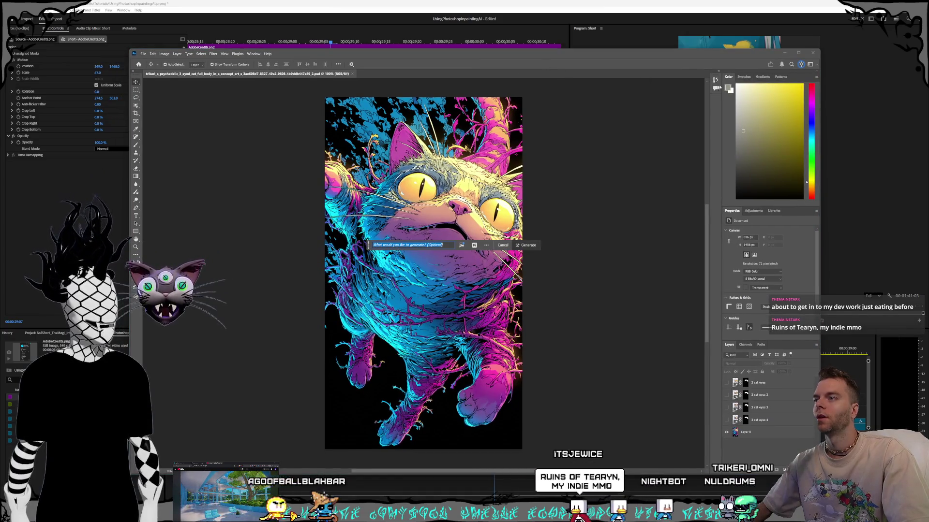
pyautogui.click(483, 2)
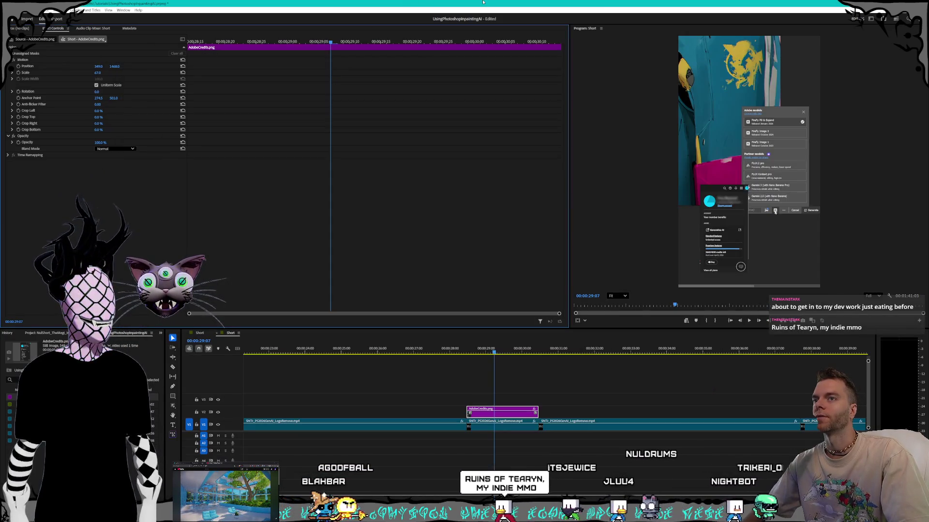
# Step: Scrub the Timeline across the AdobeCredits.png overlay, then back to the models popup freeze
pyautogui.moveTo(460, 353)
pyautogui.mouseDown()
pyautogui.moveTo(425, 353)
pyautogui.moveTo(614, 358)
pyautogui.mouseUp()
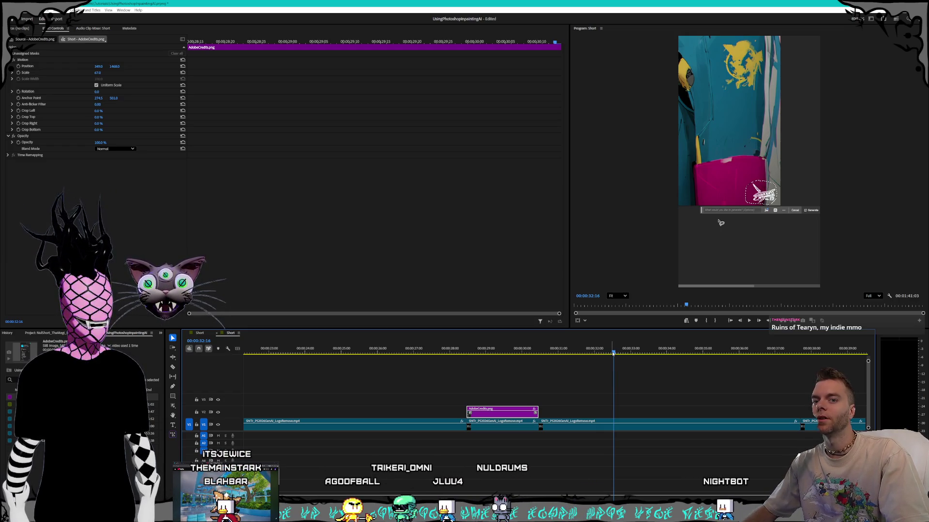
pyautogui.moveTo(572, 353)
pyautogui.mouseDown()
pyautogui.moveTo(552, 355)
pyautogui.moveTo(821, 353)
pyautogui.mouseUp()
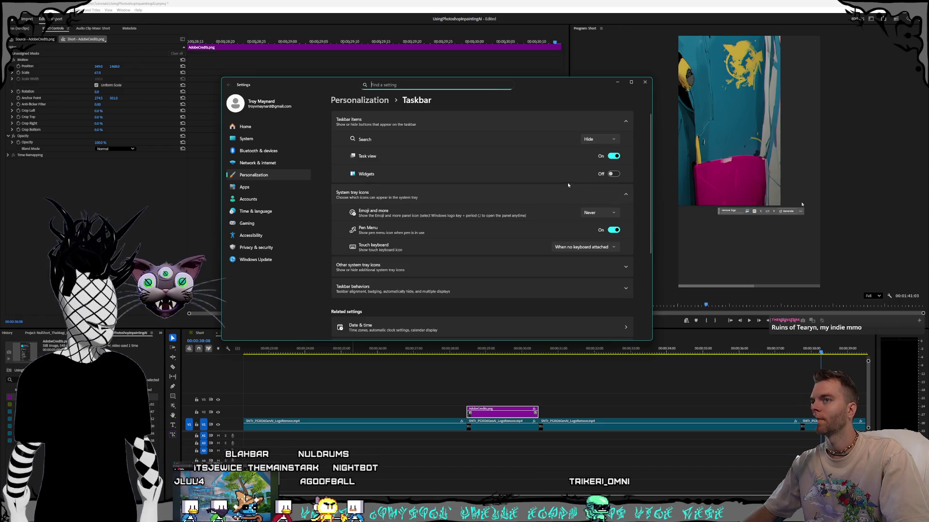
# Step: Expand Taskbar behaviors to review them, then close Settings and return to Premiere Pro
pyautogui.scroll(-2, 466, 229)
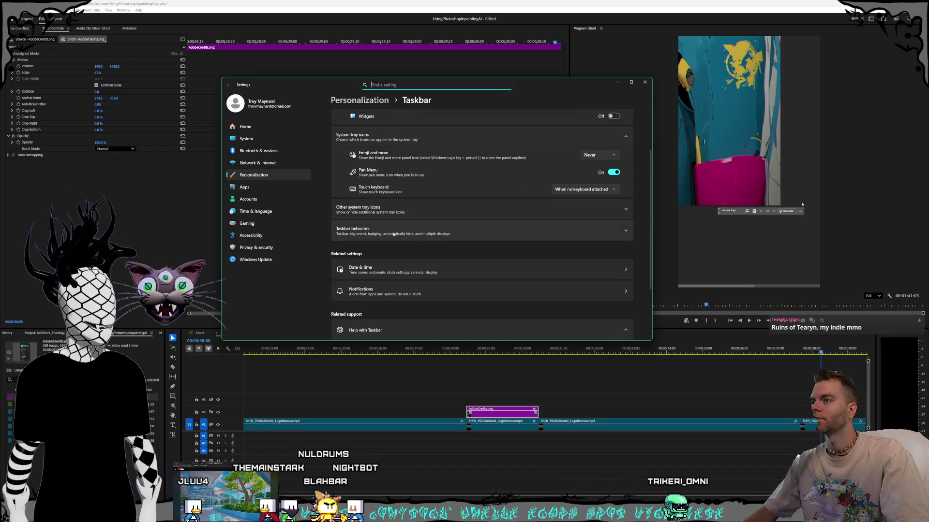
pyautogui.click(394, 234)
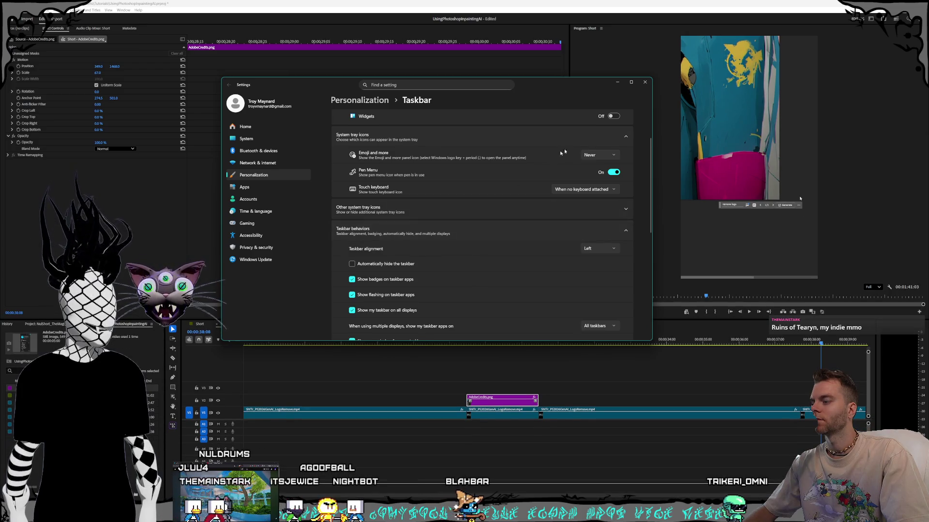
pyautogui.moveTo(624, 84); pyautogui.dragTo(637, 111)
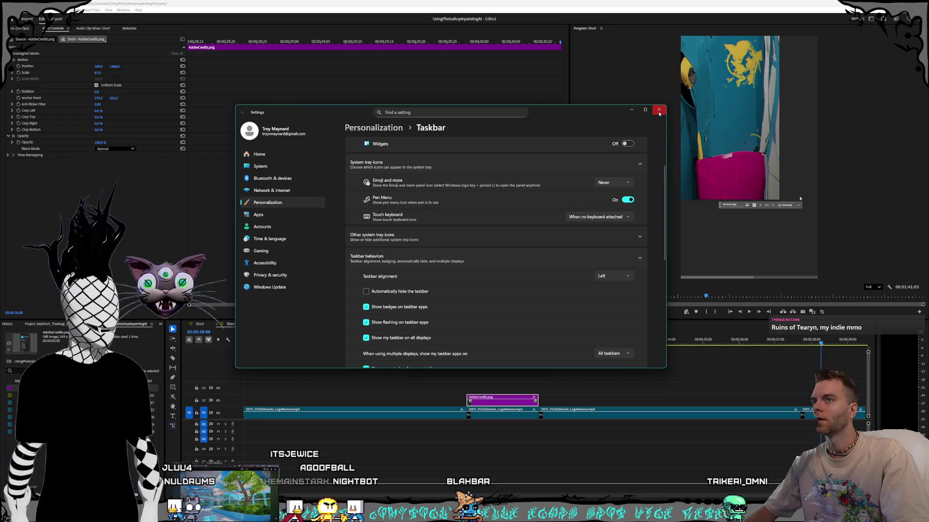
pyautogui.click(659, 111)
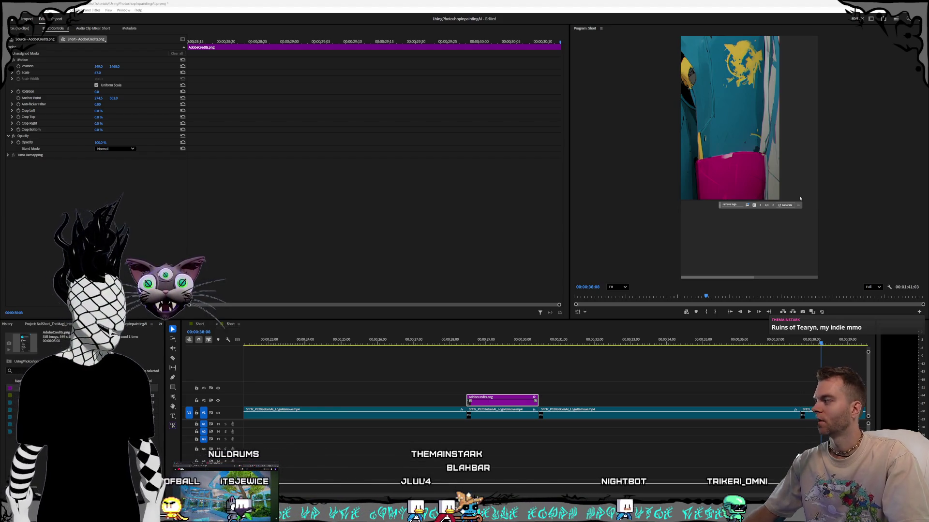
pyautogui.click(469, 7)
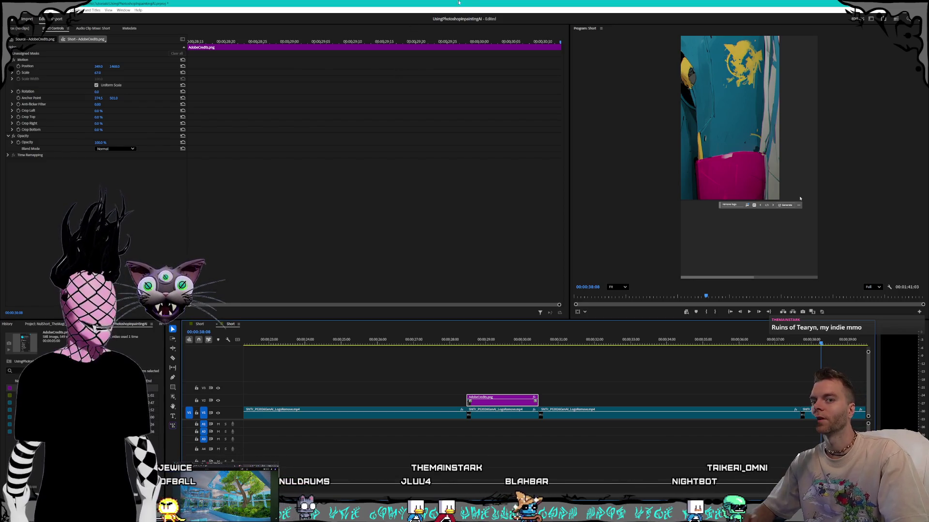
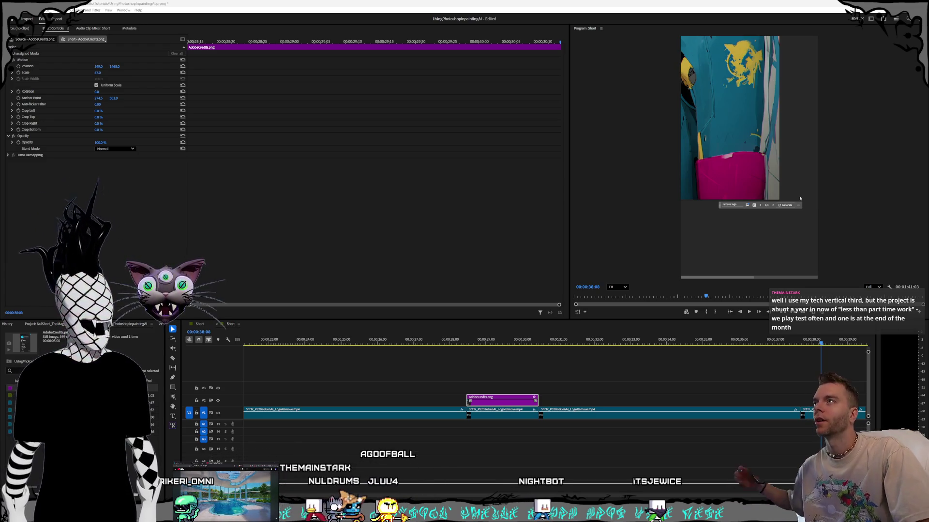
# Step: Shift the AdobeCredits.png overlay left and higher in the frame using its Position X/Y values
pyautogui.moveTo(497, 341); pyautogui.dragTo(487, 342)
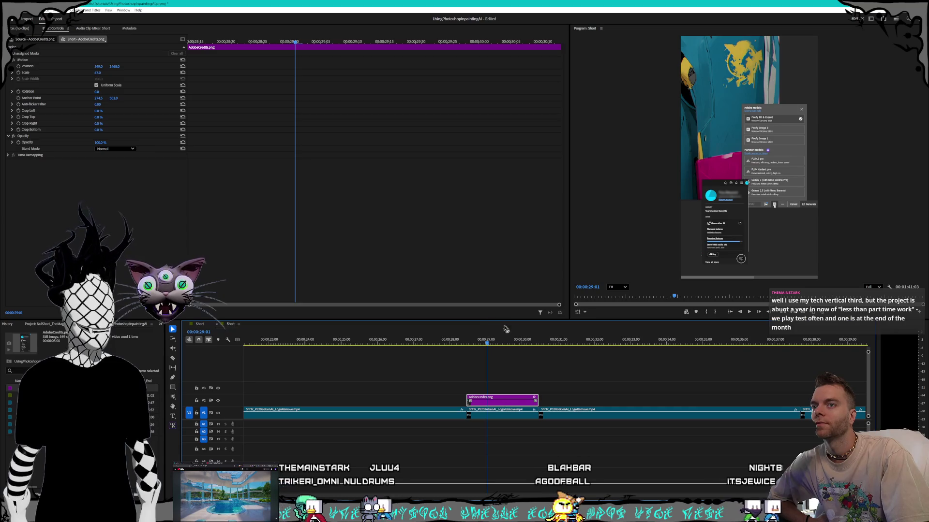
pyautogui.moveTo(98, 66); pyautogui.dragTo(37, 67)
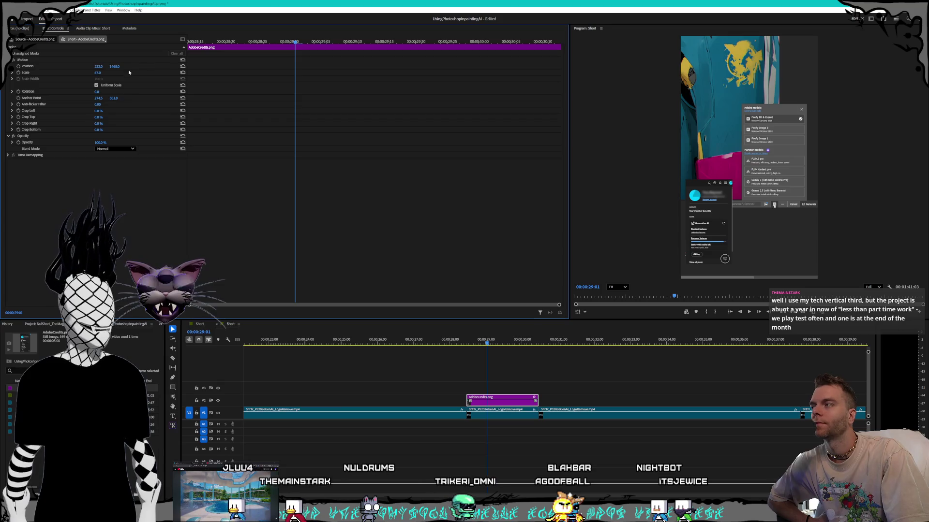
pyautogui.moveTo(114, 66); pyautogui.dragTo(36, 66)
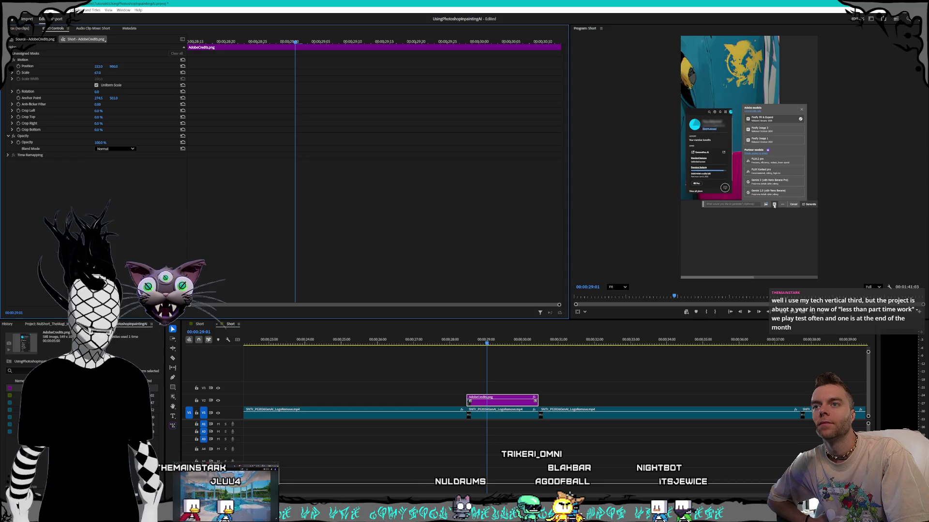
pyautogui.moveTo(113, 67); pyautogui.dragTo(109, 67)
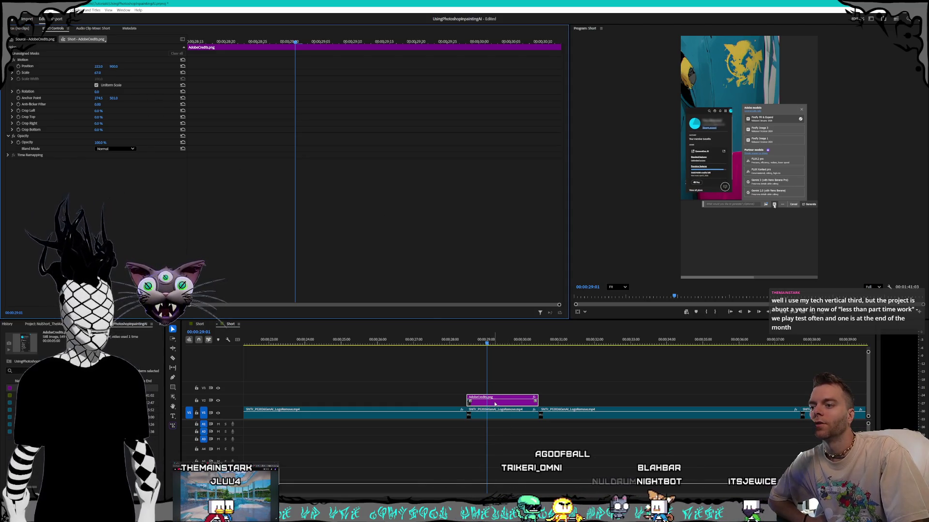
# Step: Slide the AdobeCredits.png clip later on V2, scrubbing around the 29-second mark to check timing
pyautogui.moveTo(494, 404); pyautogui.dragTo(518, 403)
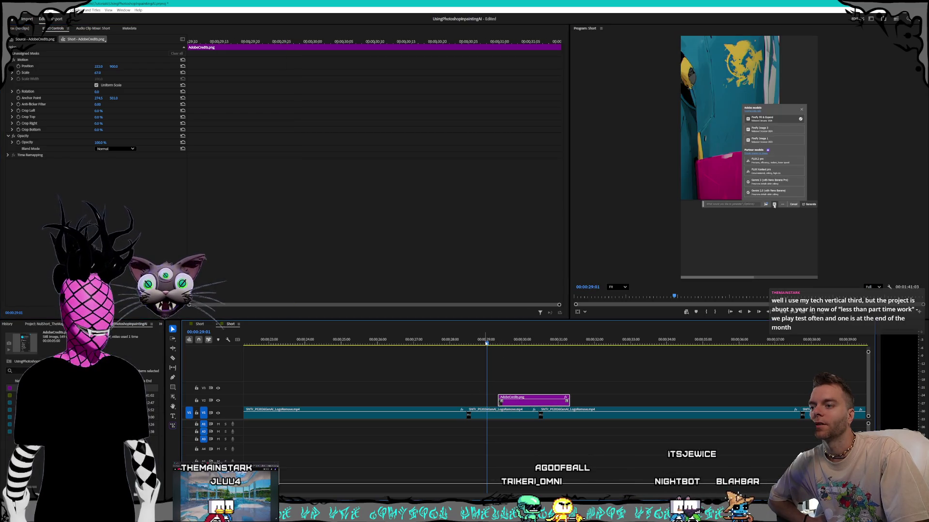
pyautogui.moveTo(486, 342); pyautogui.dragTo(410, 344)
pyautogui.moveTo(262, 337); pyautogui.dragTo(341, 341)
pyautogui.moveTo(408, 342); pyautogui.dragTo(468, 336)
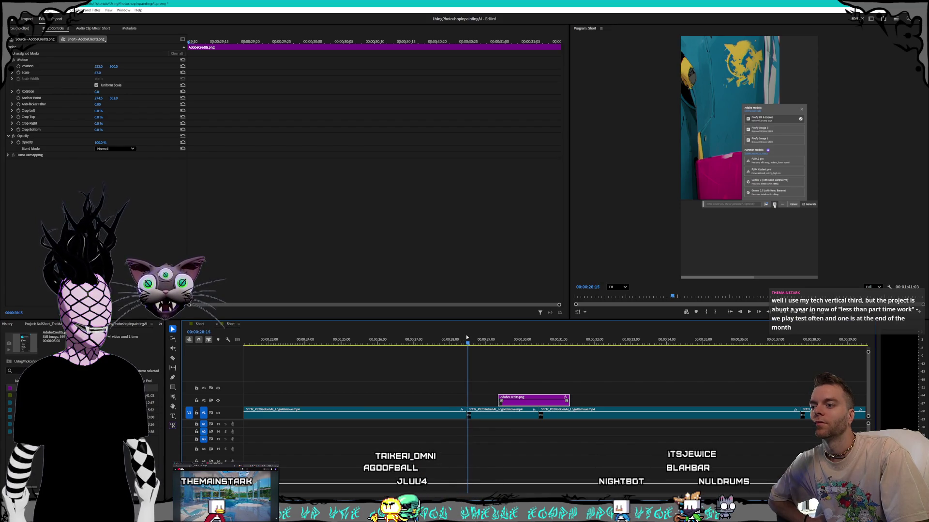
pyautogui.moveTo(539, 406); pyautogui.dragTo(607, 405)
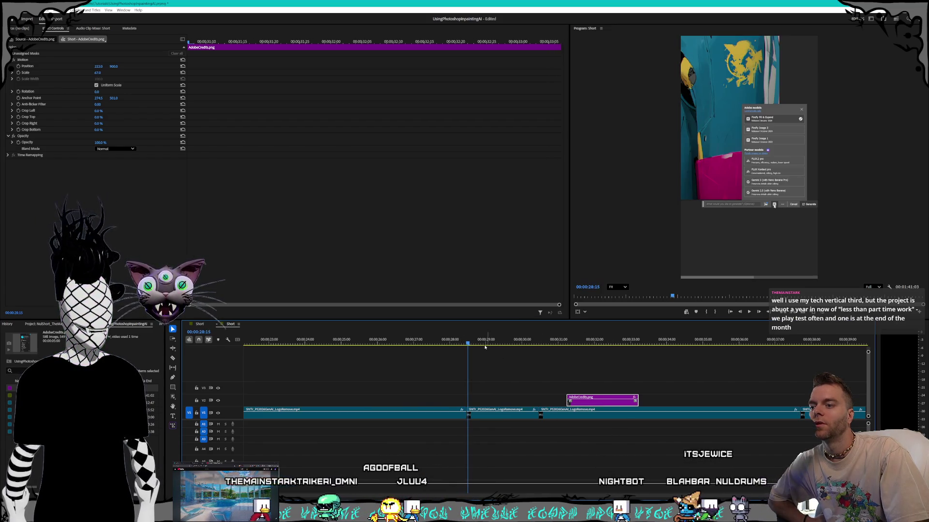
pyautogui.moveTo(482, 347); pyautogui.dragTo(537, 344)
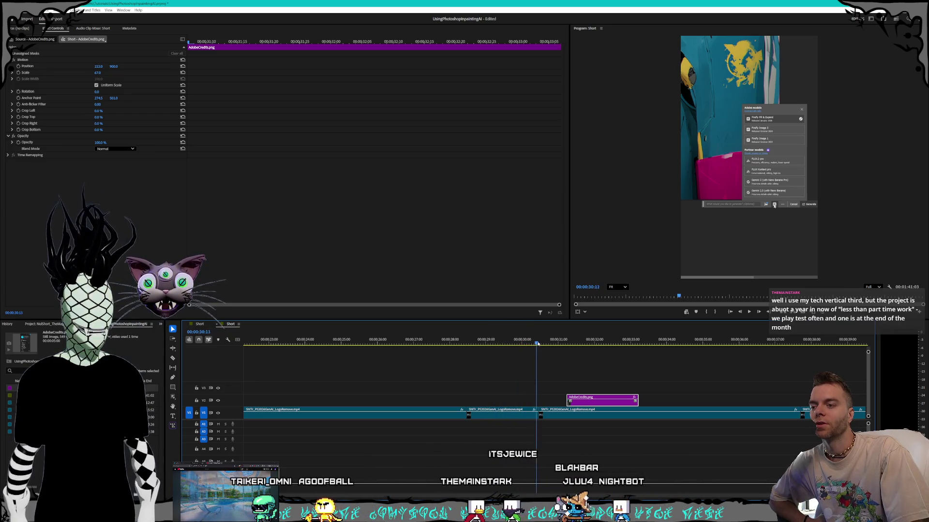
# Step: Select the footage clip on the main video track beneath the credits
pyautogui.click(615, 415)
pyautogui.keyDown('alt'); pyautogui.scroll(-4, 617, 421); pyautogui.keyUp('alt')
pyautogui.scroll(-3, 617, 424)
pyautogui.moveTo(444, 431); pyautogui.dragTo(770, 416)
pyautogui.scroll(5, 420, 392)
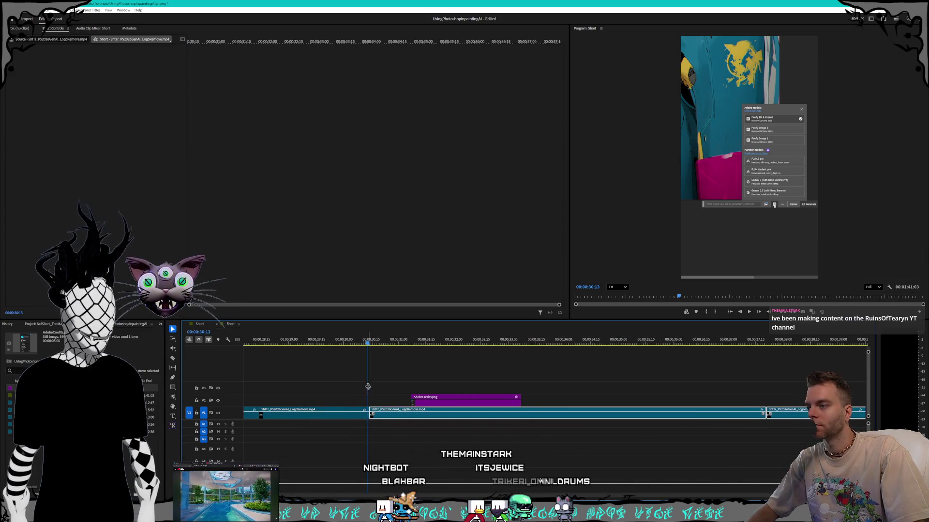
# Step: Move the footage clip later on V1, then extend the previous clip to fill the gap
pyautogui.moveTo(391, 418); pyautogui.dragTo(436, 417)
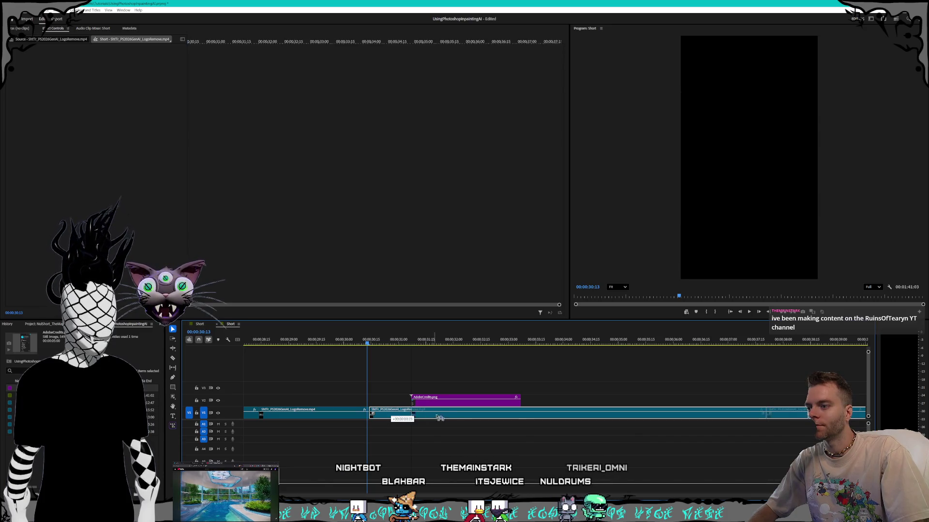
pyautogui.moveTo(559, 422); pyautogui.dragTo(562, 422)
pyautogui.click(376, 418)
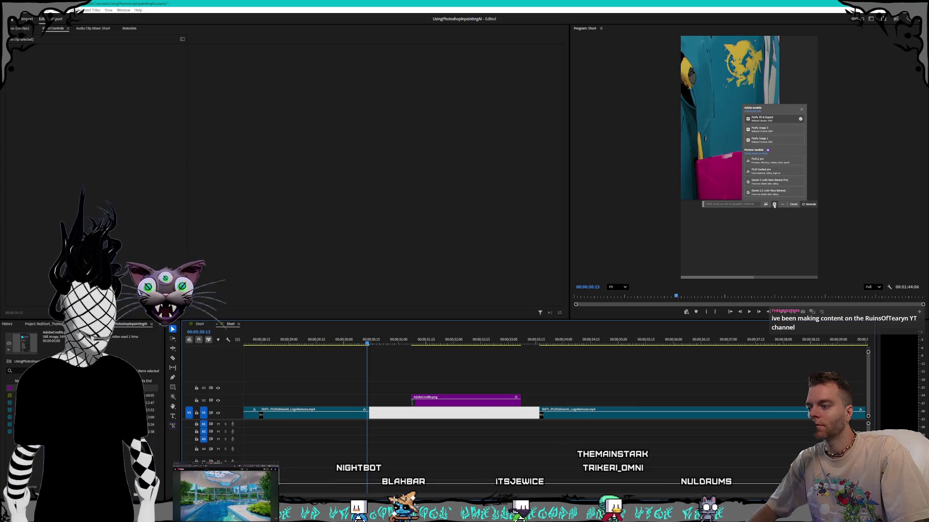
pyautogui.scroll(2, 360, 411)
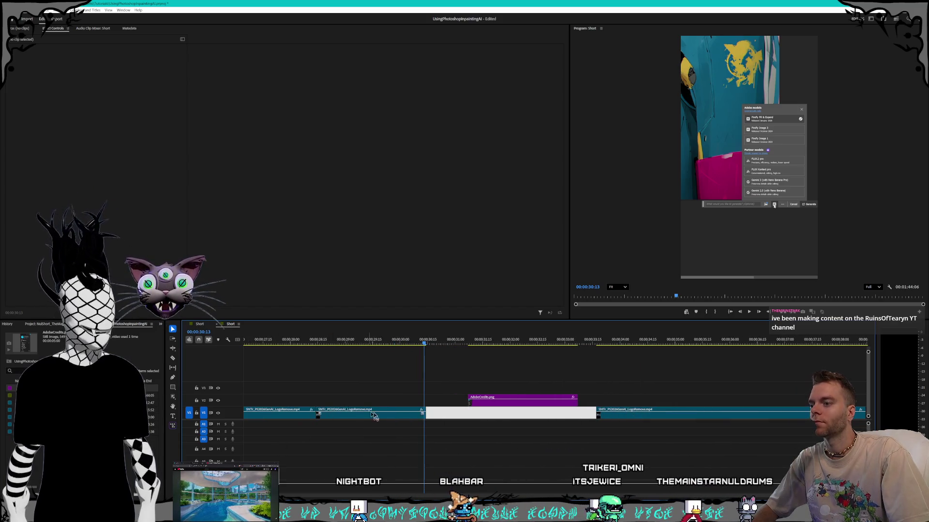
pyautogui.moveTo(424, 417); pyautogui.dragTo(595, 422)
pyautogui.click(346, 344)
pyautogui.hotkey('shift', 'Right')
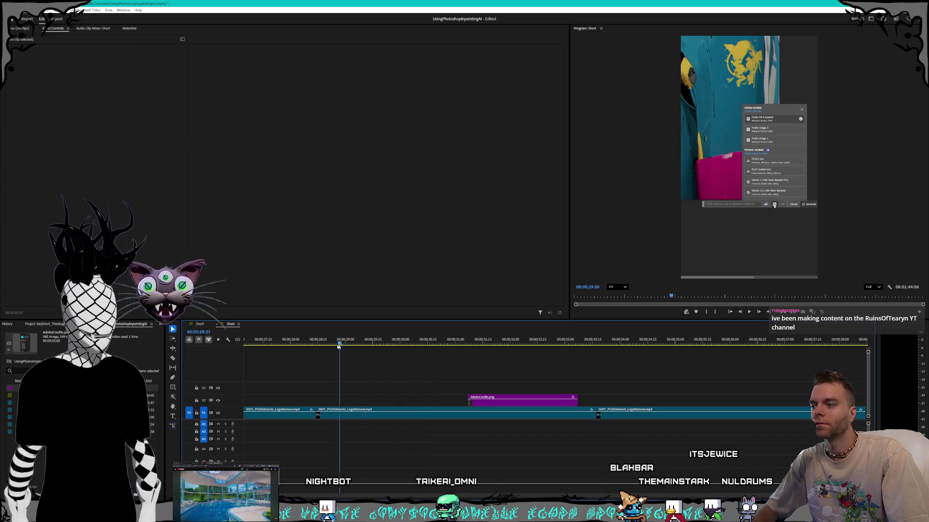
pyautogui.press('space')
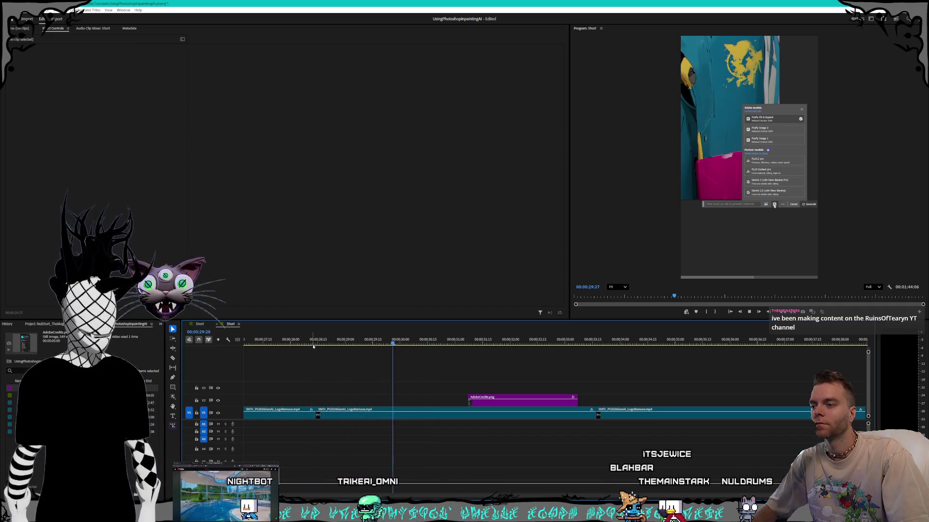
# Step: Lengthen the AdobeCredits.png clip so it ends with the LogoRemove footage near 35 seconds
pyautogui.moveTo(576, 400); pyautogui.dragTo(632, 402)
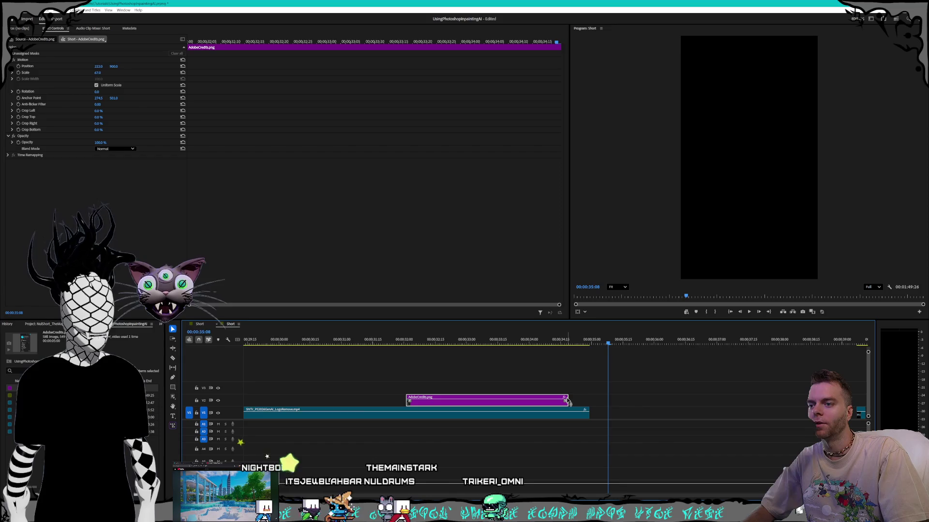
pyautogui.moveTo(568, 402); pyautogui.dragTo(588, 401)
pyautogui.press('-')
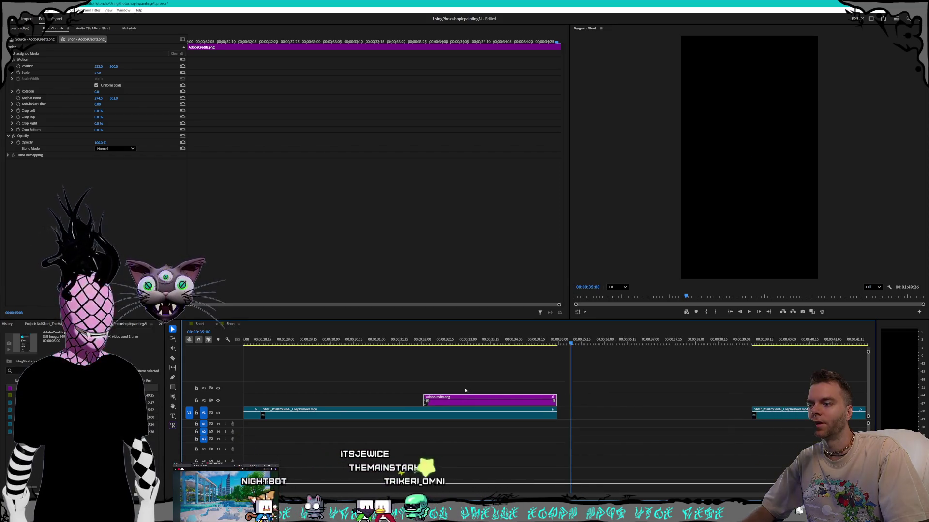
pyautogui.keyDown('alt'); pyautogui.scroll(-1, 467, 390); pyautogui.keyUp('alt')
pyautogui.click(306, 344)
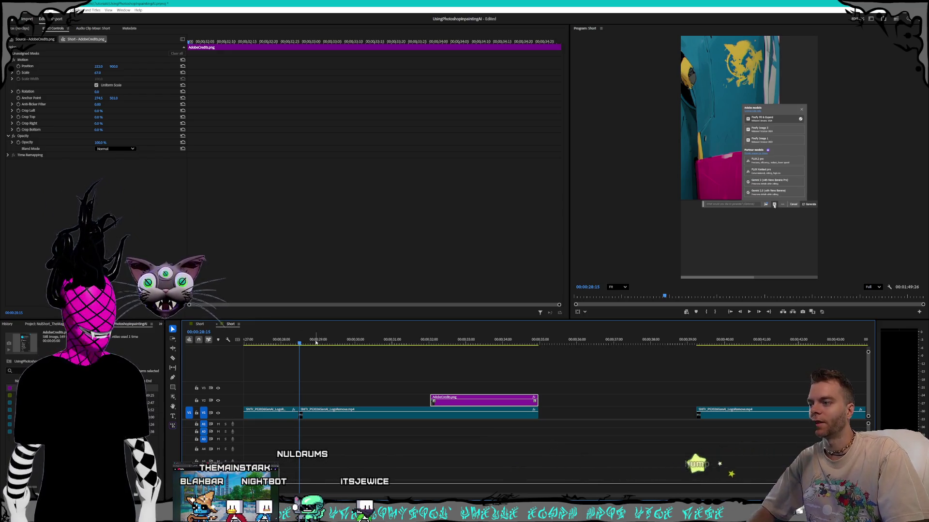
pyautogui.moveTo(302, 344); pyautogui.dragTo(300, 344)
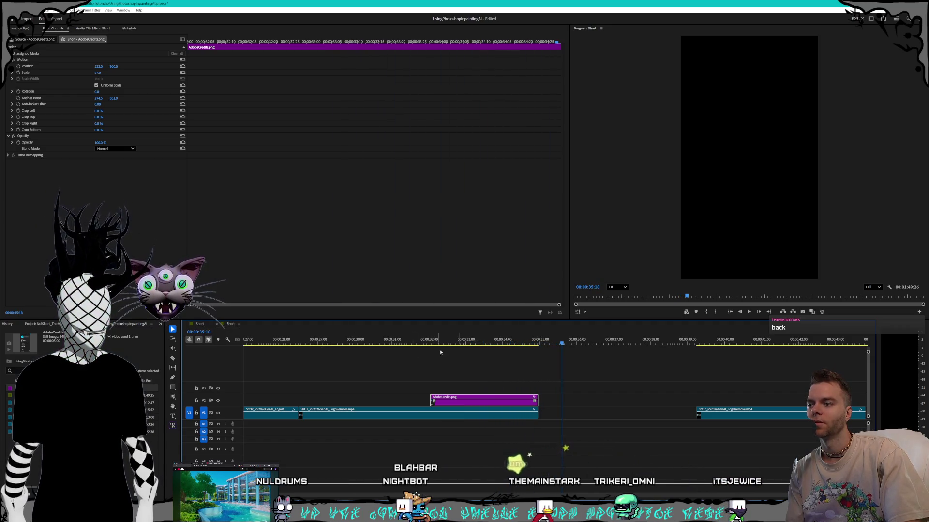
# Step: Ripple Delete the black gap after the credits on V1 so the next LogoRemove clip follows
pyautogui.click(371, 340)
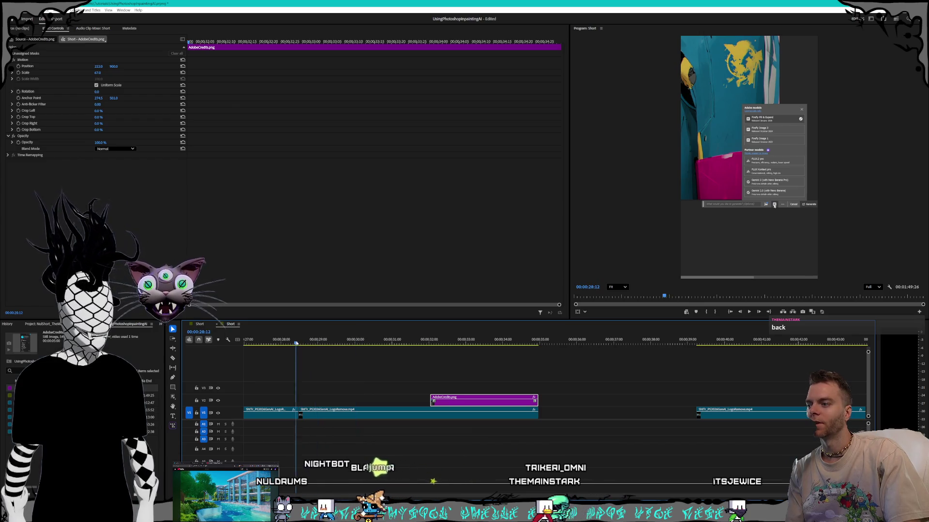
pyautogui.press('space')
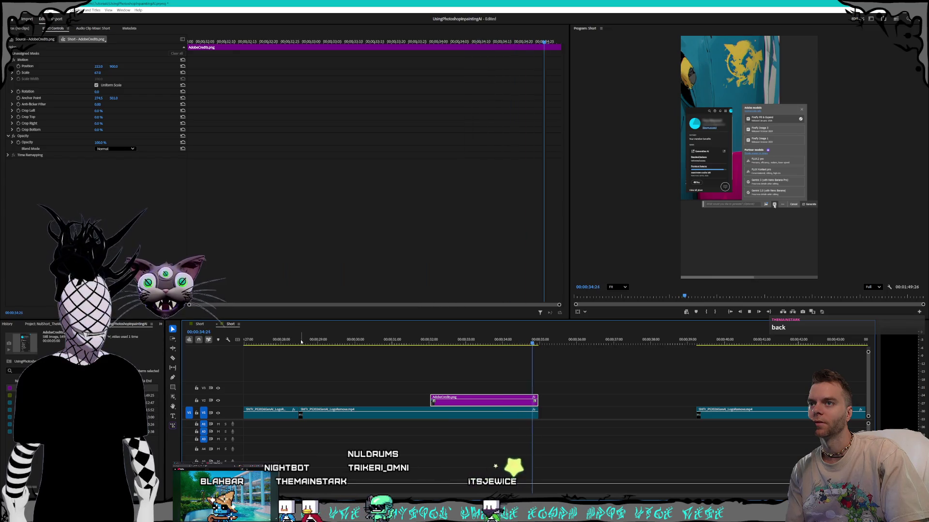
pyautogui.press('space')
pyautogui.press('Up')
pyautogui.rightClick(555, 412)
pyautogui.click(573, 415)
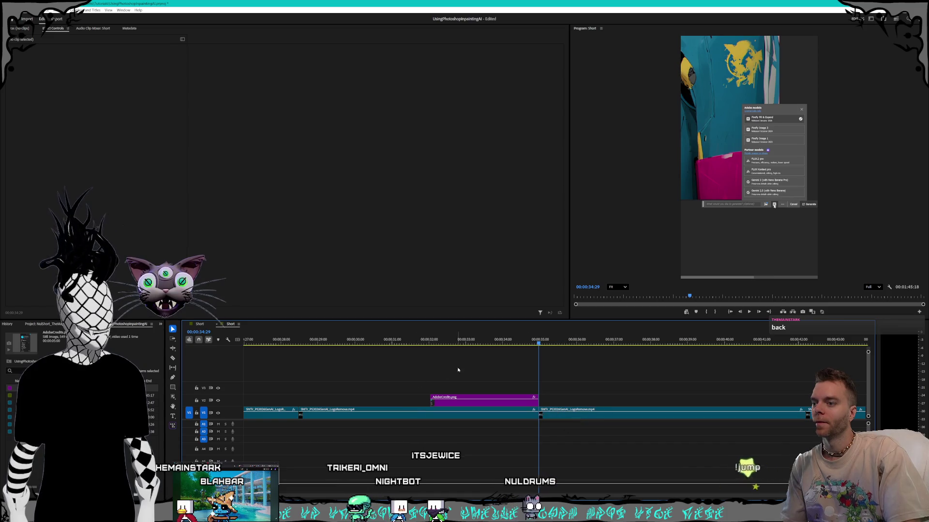
pyautogui.click(455, 405)
pyautogui.click(431, 341)
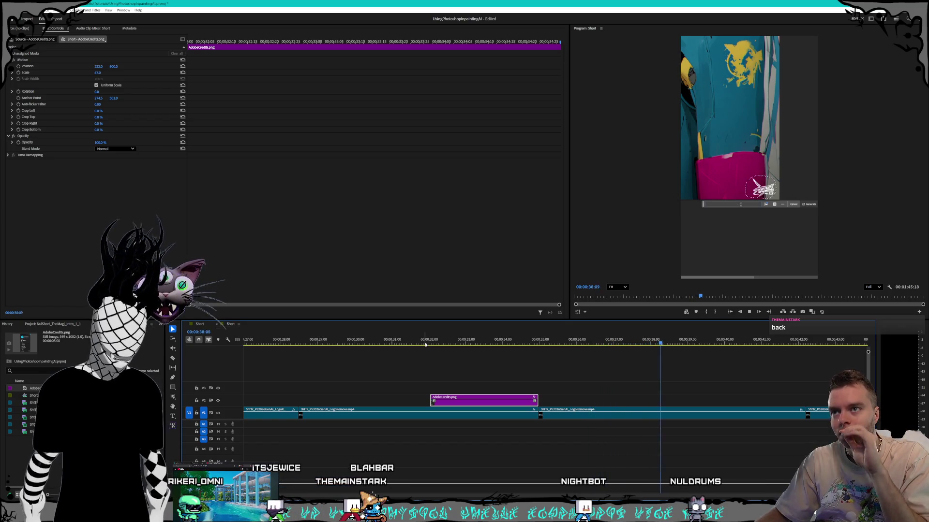
# Step: Razor-cut the footage after the credits at the 36-second point
pyautogui.press('space')
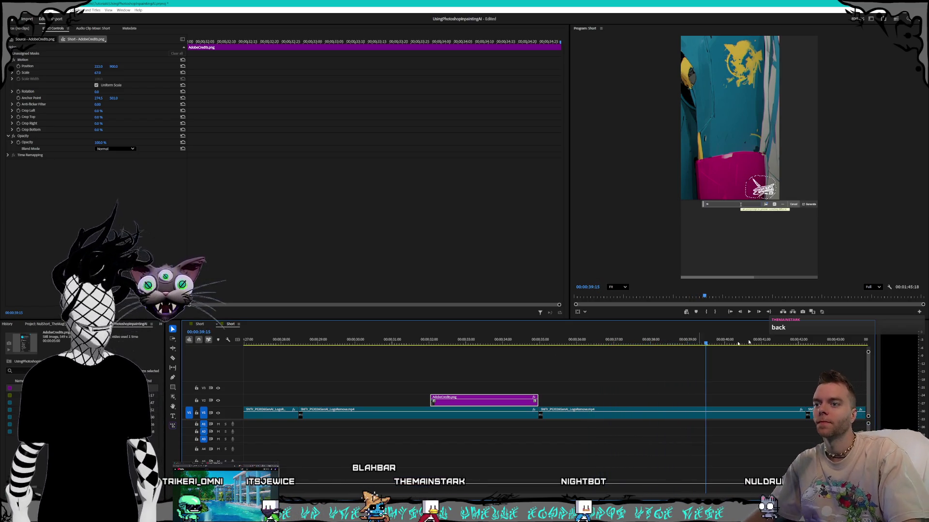
pyautogui.click(541, 340)
pyautogui.press('space')
pyautogui.press('space')
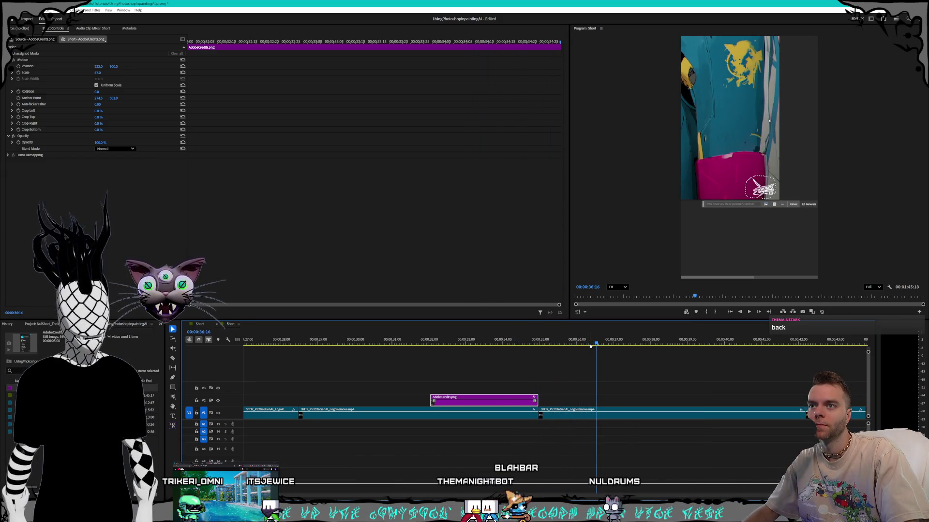
pyautogui.press('c')
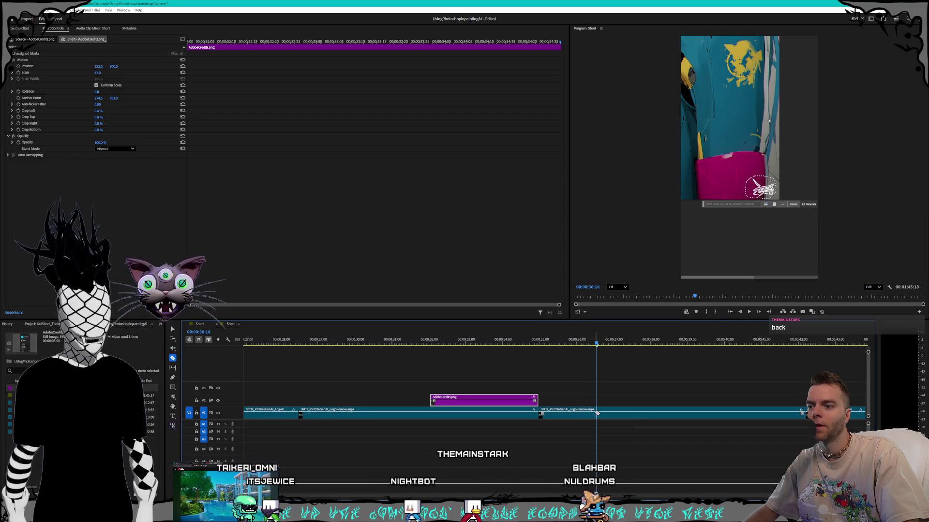
pyautogui.click(596, 413)
pyautogui.press('space')
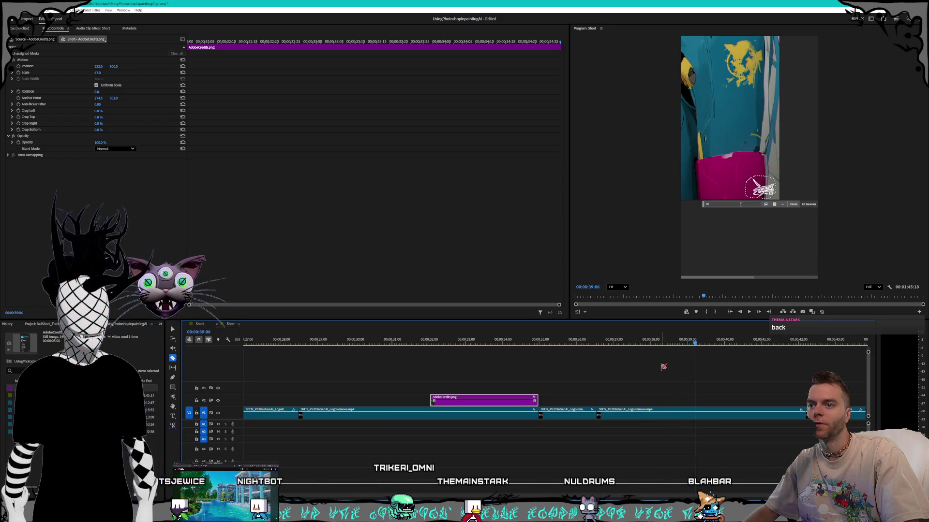
pyautogui.moveTo(691, 344); pyautogui.dragTo(678, 345)
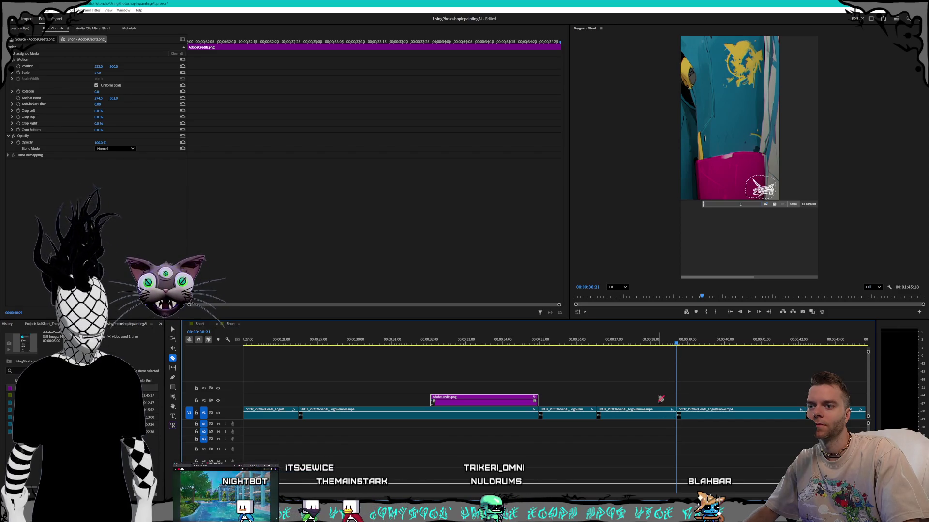
# Step: Select the unwanted piece between the cuts and ripple delete it
pyautogui.press('v')
pyautogui.click(633, 412)
pyautogui.press('Delete')
pyautogui.click(633, 413)
pyautogui.press('Delete')
pyautogui.click(598, 341)
# Step: Play back over the removed section around 36–37 seconds to check the join
pyautogui.press('space')
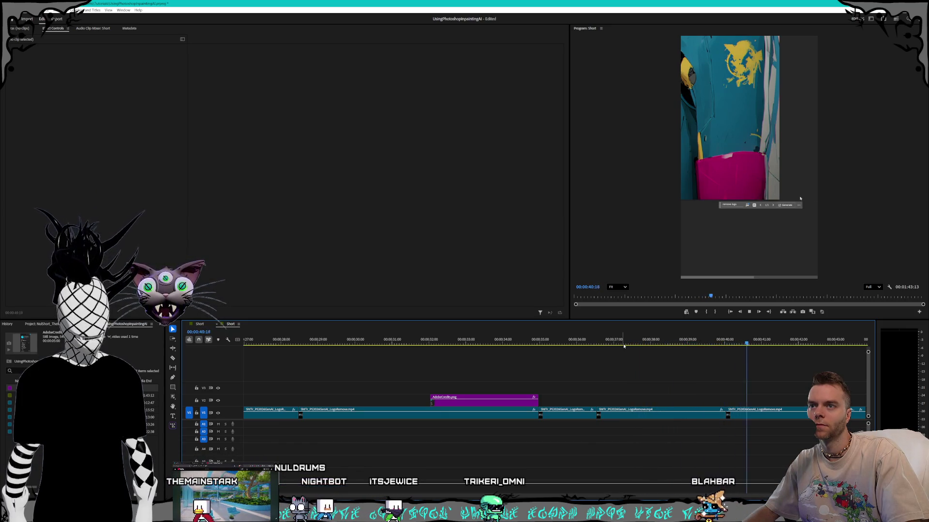
pyautogui.press('space')
pyautogui.click(622, 344)
pyautogui.press('space')
pyautogui.press('Right')
pyautogui.press('Right')
pyautogui.press('Right')
pyautogui.press('Left')
pyautogui.press('Left')
pyautogui.press('Left')
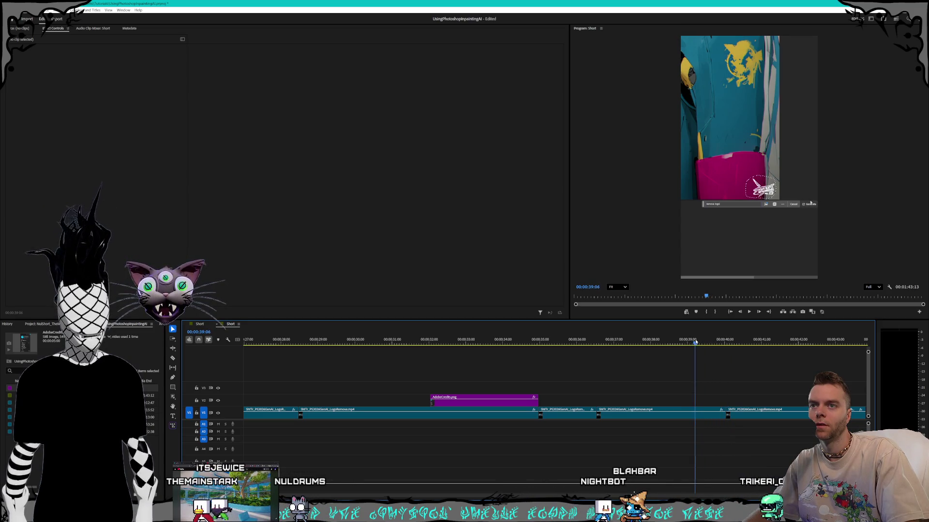
pyautogui.moveTo(709, 338); pyautogui.dragTo(715, 336)
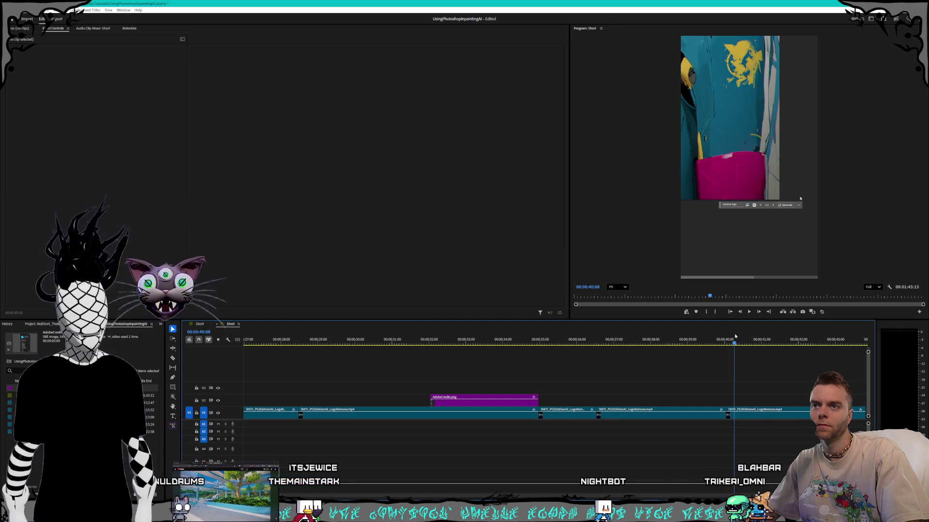
pyautogui.scroll(-3, 699, 396)
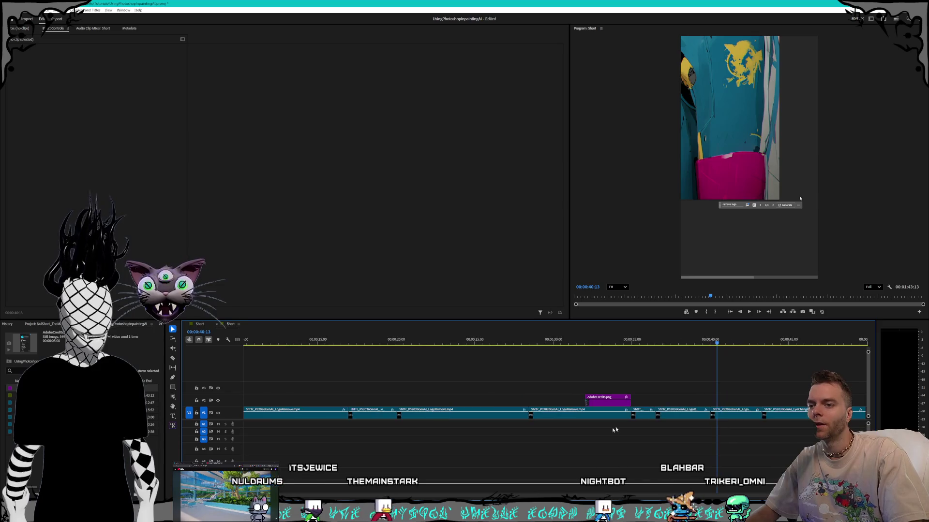
# Step: Shift the next clip one second later and extend the first clip's end near 39 seconds
pyautogui.scroll(-8, 457, 434)
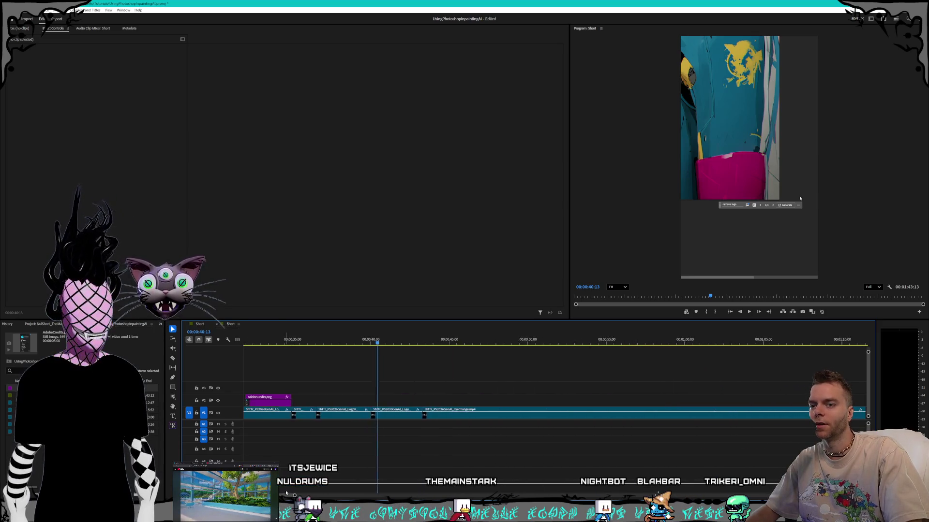
pyautogui.scroll(2, 456, 436)
pyautogui.moveTo(331, 443)
pyautogui.mouseDown()
pyautogui.moveTo(549, 391)
pyautogui.moveTo(616, 390)
pyautogui.mouseUp()
pyautogui.scroll(4, 361, 421)
pyautogui.moveTo(380, 415); pyautogui.dragTo(404, 418)
pyautogui.moveTo(345, 343)
pyautogui.mouseDown()
pyautogui.moveTo(353, 344)
pyautogui.moveTo(325, 345)
pyautogui.mouseUp()
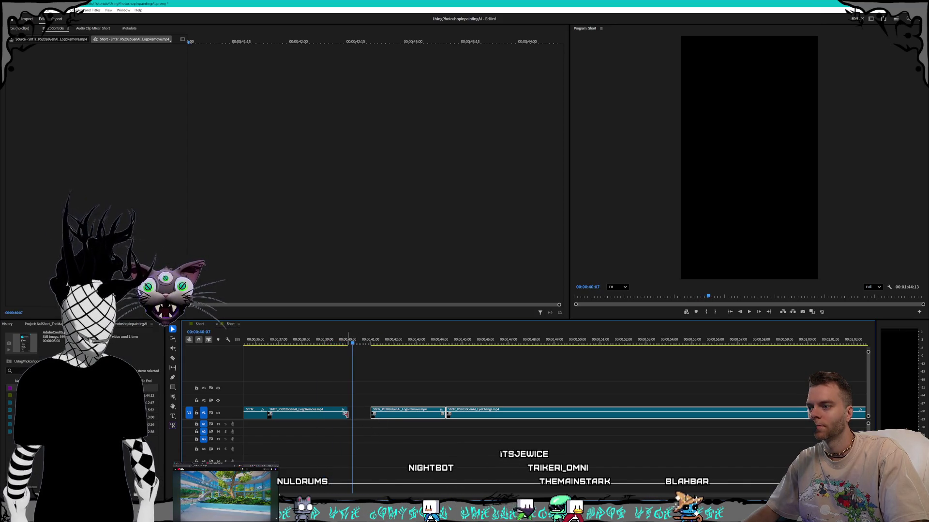
pyautogui.moveTo(346, 415); pyautogui.dragTo(360, 415)
pyautogui.click(334, 343)
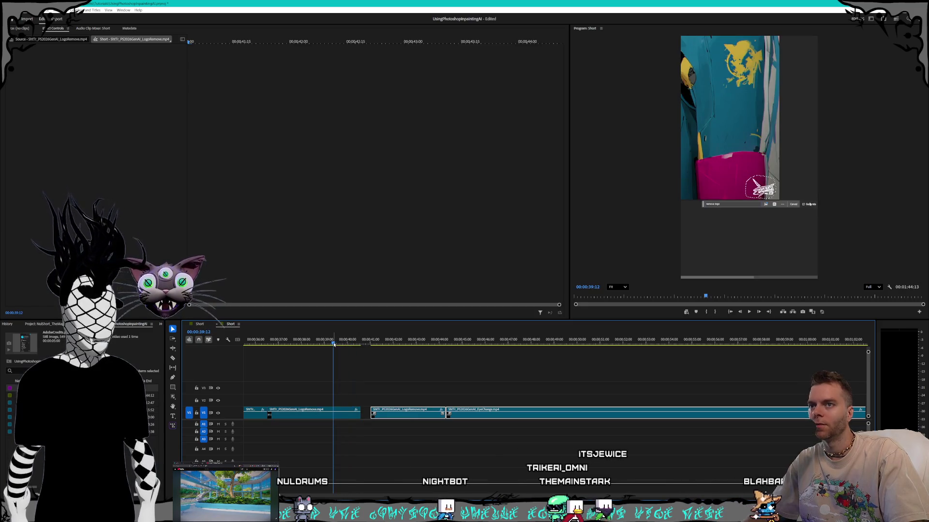
# Step: Extend the first clip slightly and ripple delete the gap before the next clip
pyautogui.press('space')
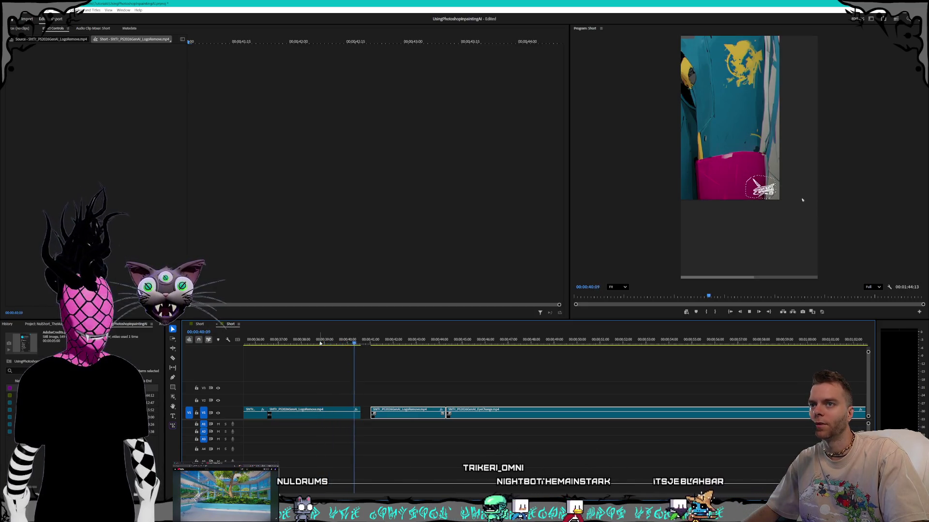
pyautogui.press('space')
pyautogui.moveTo(358, 414); pyautogui.dragTo(364, 415)
pyautogui.rightClick(369, 415)
pyautogui.click(389, 417)
# Step: Play back the tightened edit through the transition into the cat clip
pyautogui.click(325, 341)
pyautogui.press('space')
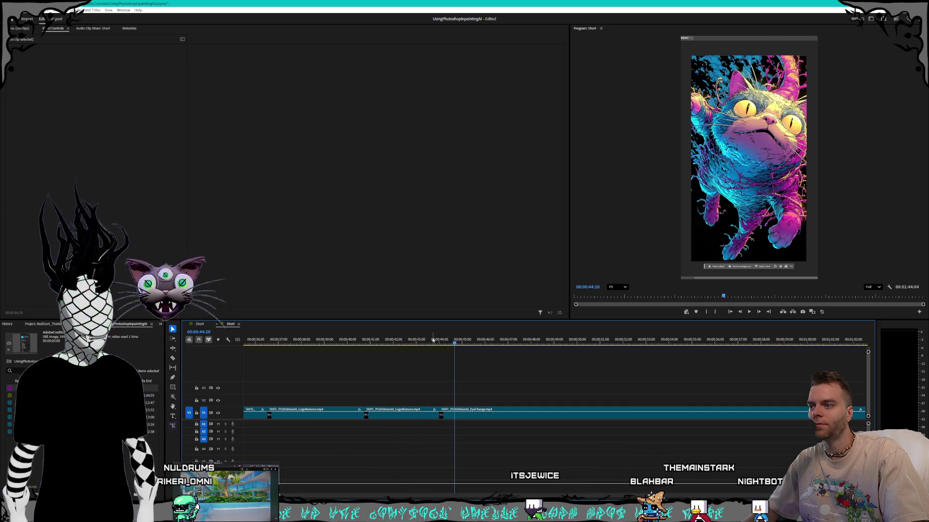
pyautogui.click(386, 341)
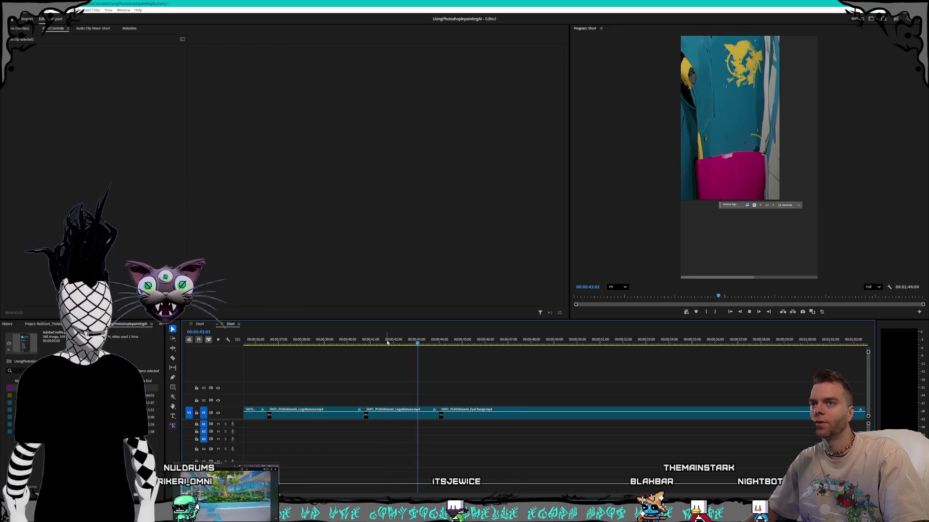
pyautogui.click(391, 340)
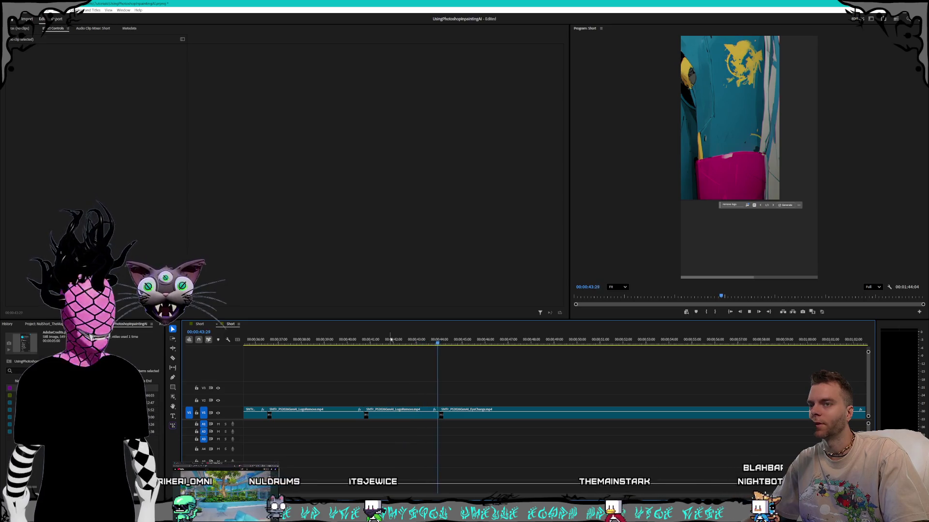
pyautogui.click(390, 340)
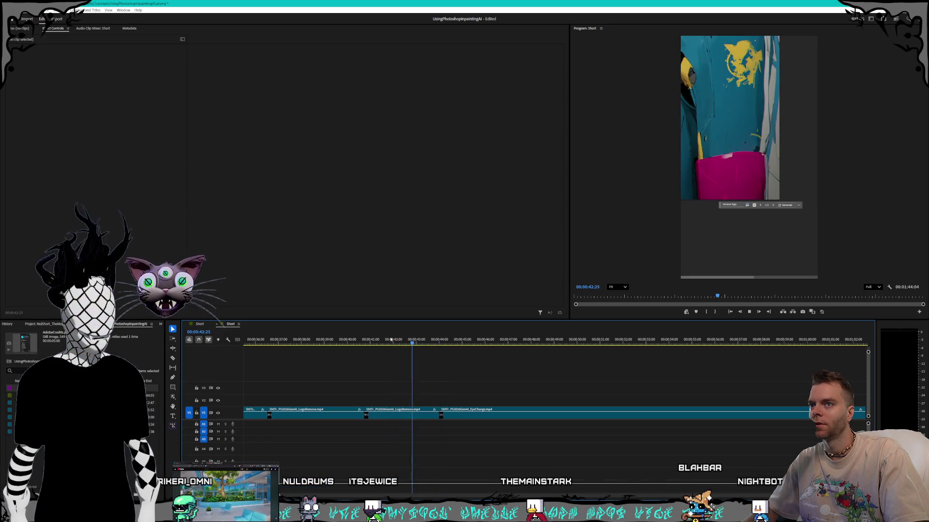
pyautogui.press('space')
# Step: Move EyeChange to start at the playhead and extend LogoRemove's end to meet it
pyautogui.press('-')
pyautogui.press('-')
pyautogui.press('-')
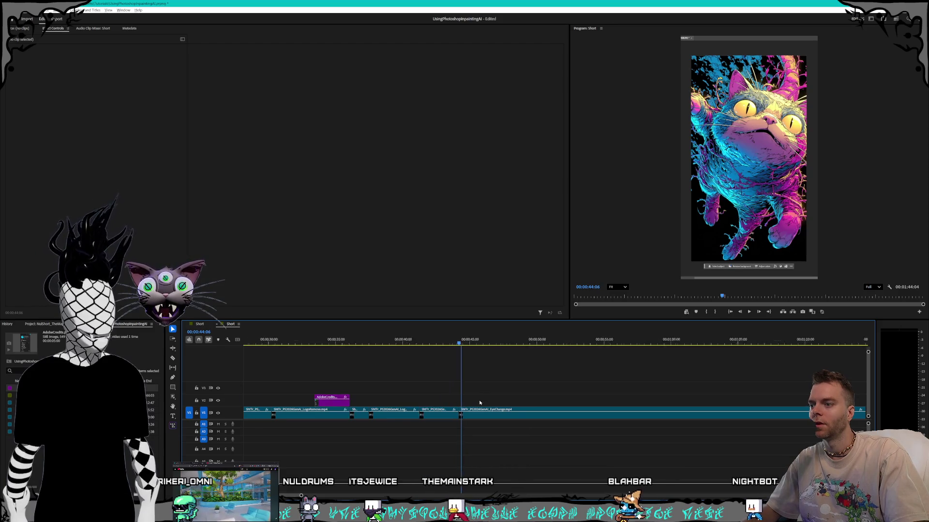
pyautogui.moveTo(689, 442); pyautogui.dragTo(547, 391)
pyautogui.press('=')
pyautogui.press('=')
pyautogui.press('=')
pyautogui.moveTo(462, 415); pyautogui.dragTo(469, 416)
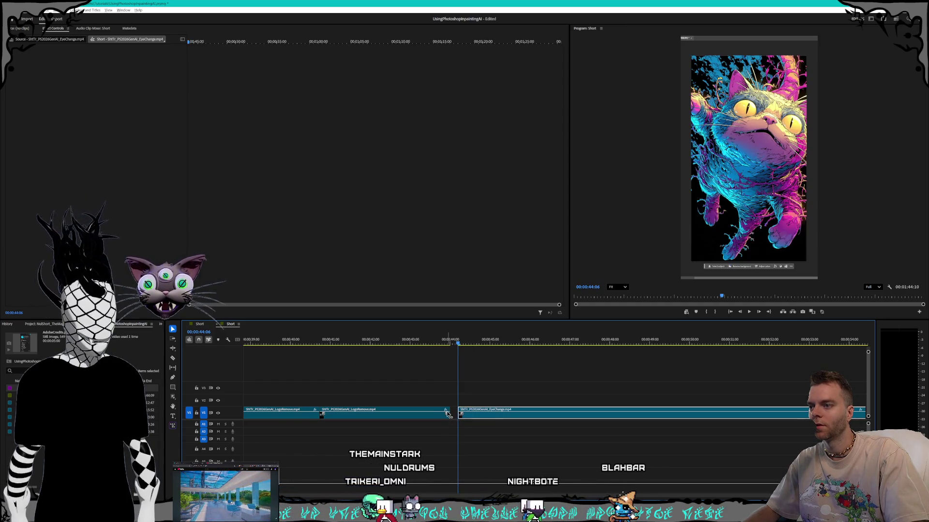
pyautogui.press('=')
pyautogui.moveTo(449, 415); pyautogui.dragTo(460, 414)
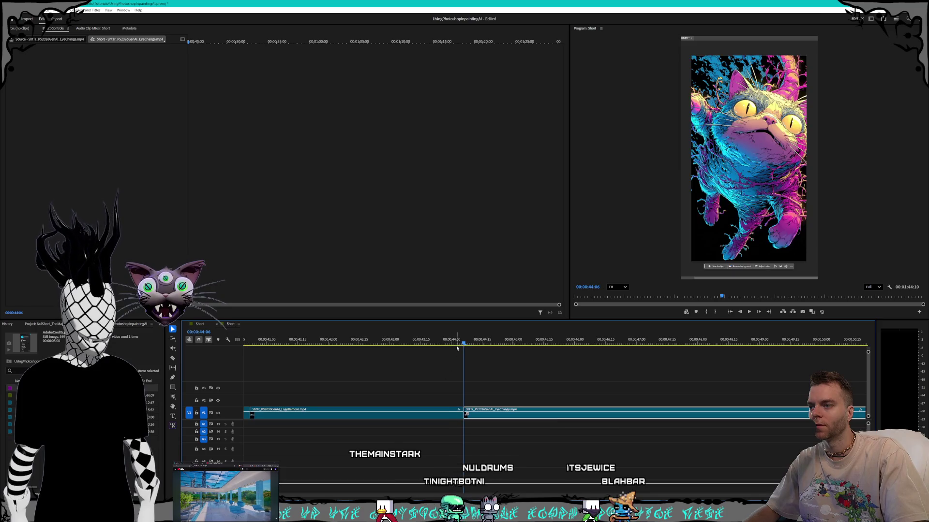
pyautogui.click(301, 342)
pyautogui.press('space')
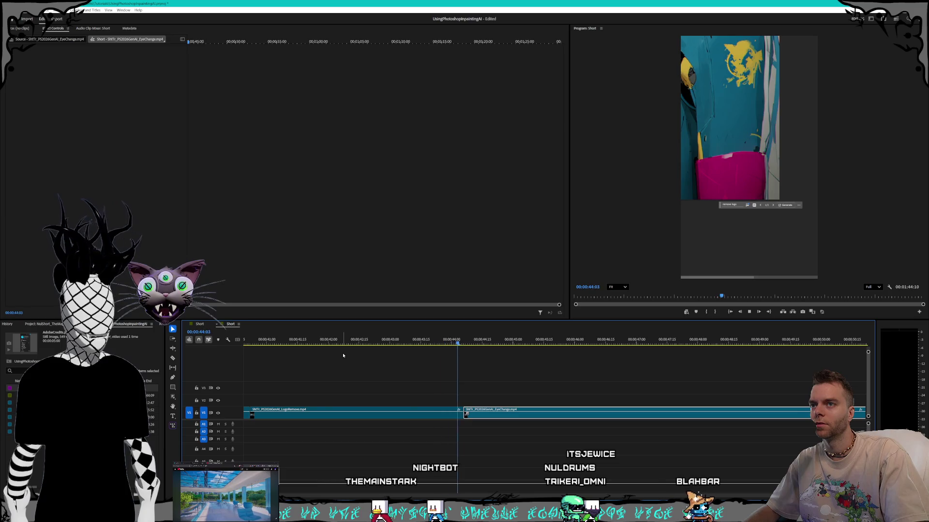
pyautogui.press('space')
pyautogui.press('space')
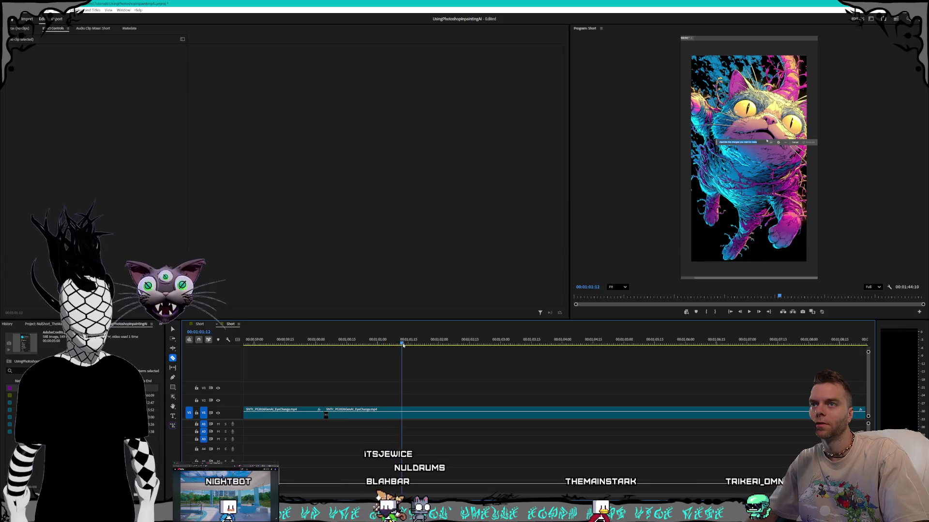
# Step: Ripple delete an unwanted section of the EyeChange footage and play back the new edit
pyautogui.moveTo(403, 344)
pyautogui.mouseDown()
pyautogui.moveTo(526, 351)
pyautogui.moveTo(515, 354)
pyautogui.mouseUp()
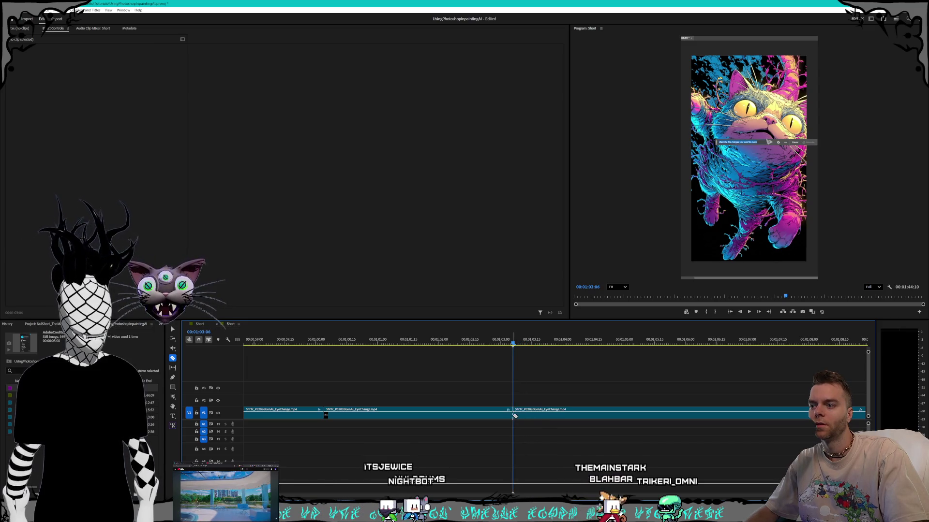
pyautogui.click(415, 413)
pyautogui.hotkey('shift', 'Delete')
pyautogui.click(323, 346)
pyautogui.press('space')
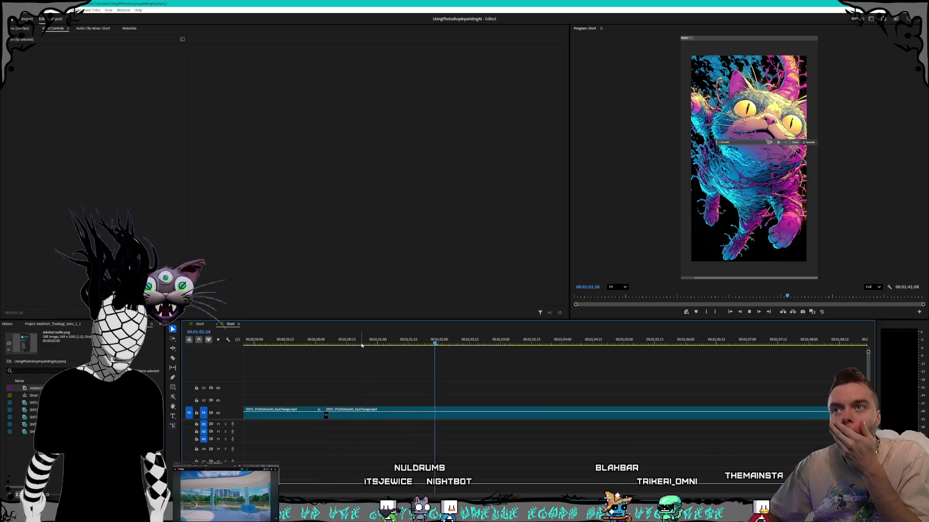
pyautogui.press('space')
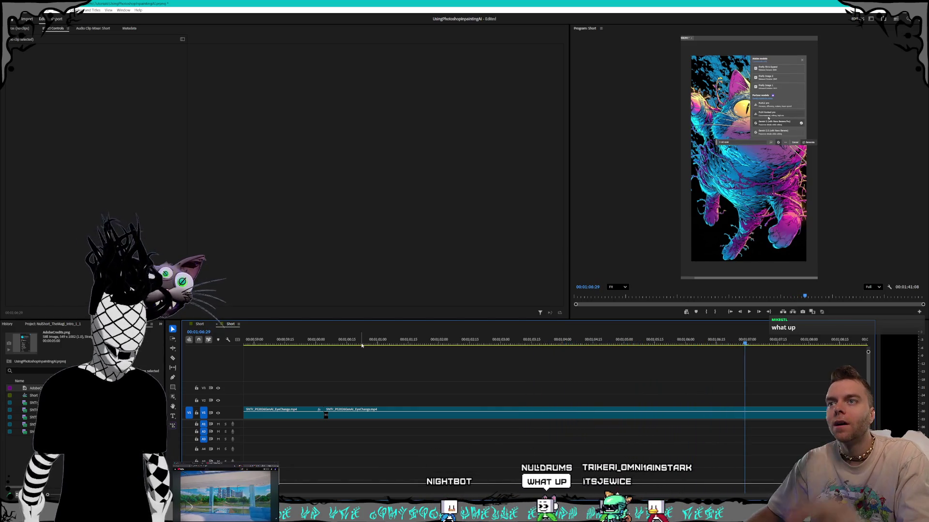
# Step: Review the footage between 1:02:14 and 1:05:13 and ripple delete the selected clip
pyautogui.click(407, 342)
pyautogui.moveTo(408, 342)
pyautogui.mouseDown()
pyautogui.moveTo(452, 342)
pyautogui.moveTo(365, 341)
pyautogui.mouseUp()
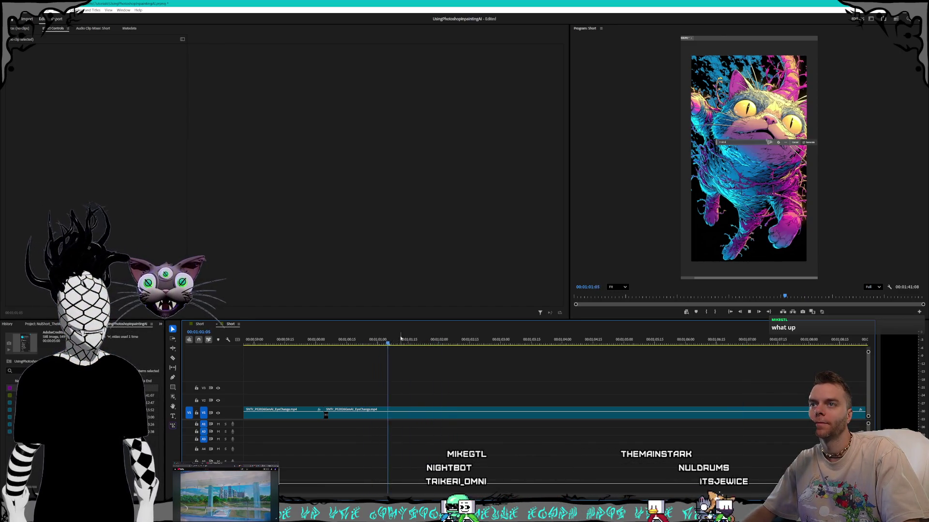
pyautogui.press('space')
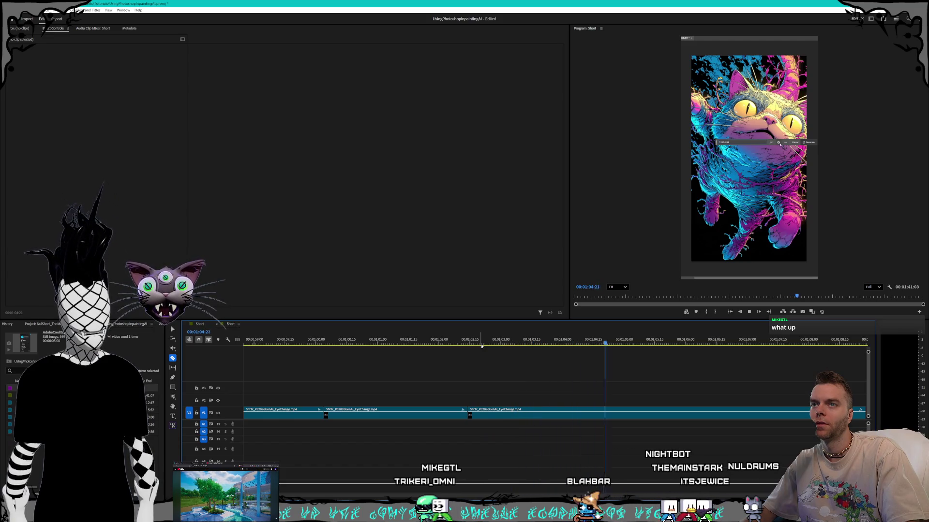
pyautogui.press('space')
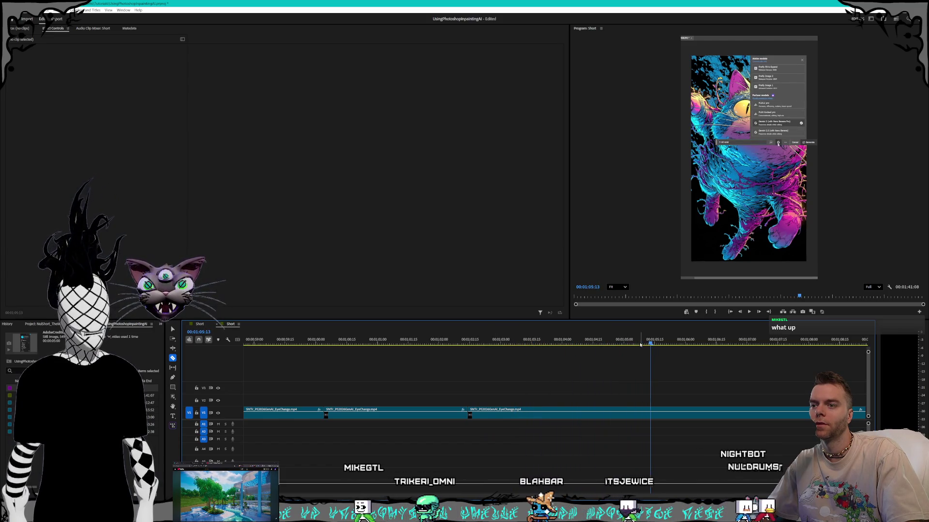
pyautogui.moveTo(638, 343); pyautogui.dragTo(633, 344)
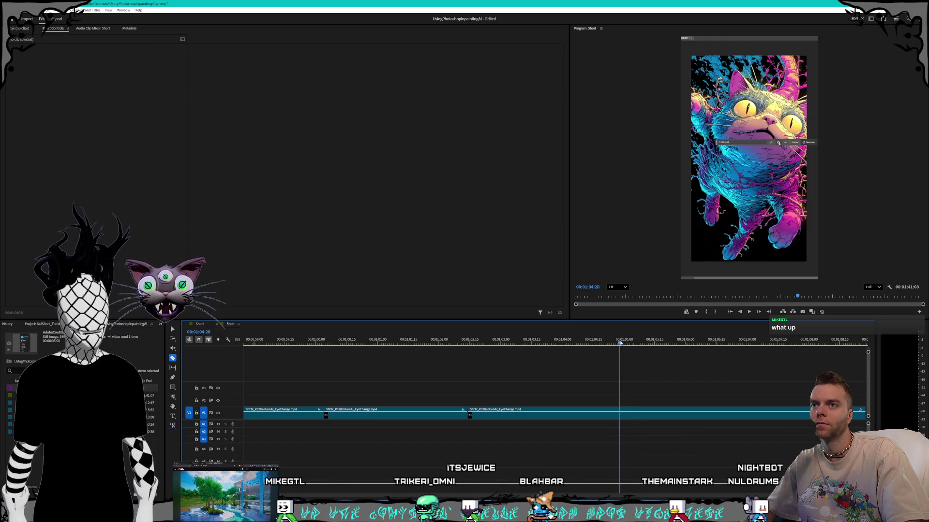
pyautogui.hotkey('shift', 'Delete')
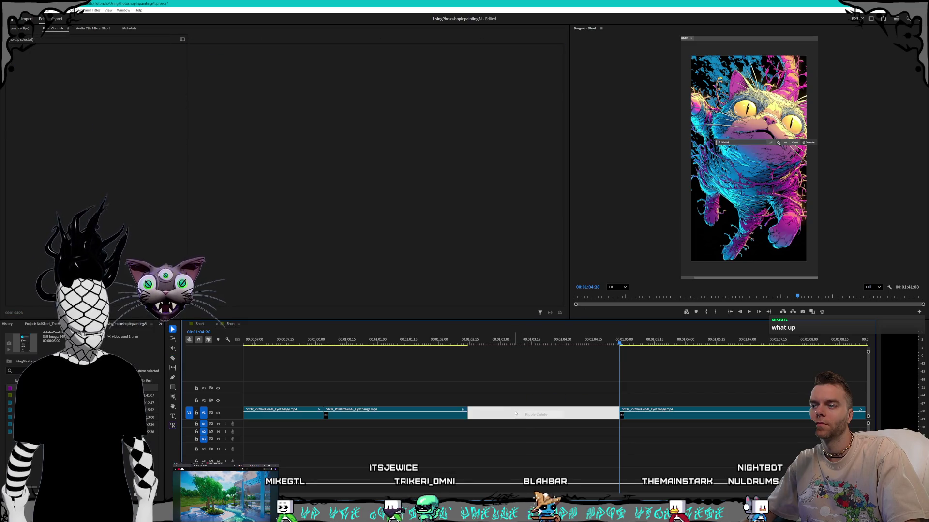
# Step: Cut EyeChange at 1:07:26 and ripple delete the segment before the cut
pyautogui.press('Up')
pyautogui.press('space')
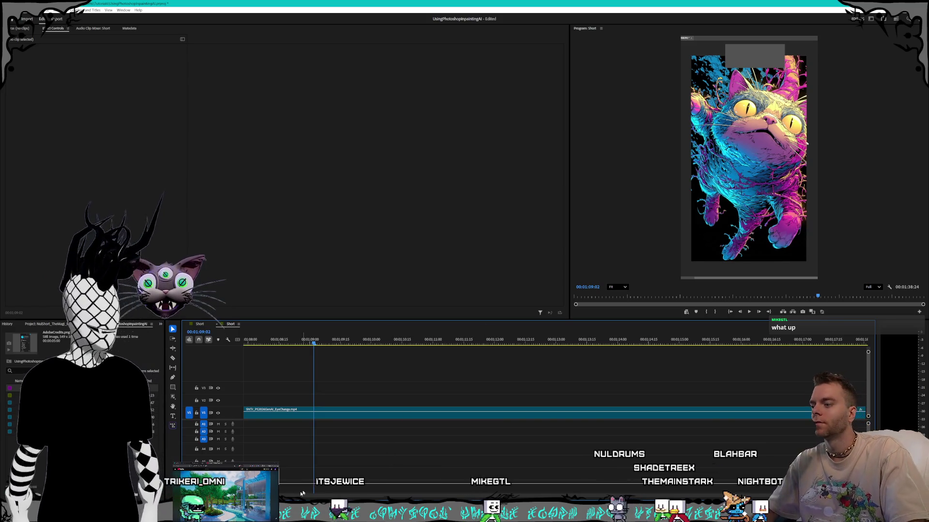
pyautogui.hscroll(-5, 483, 367)
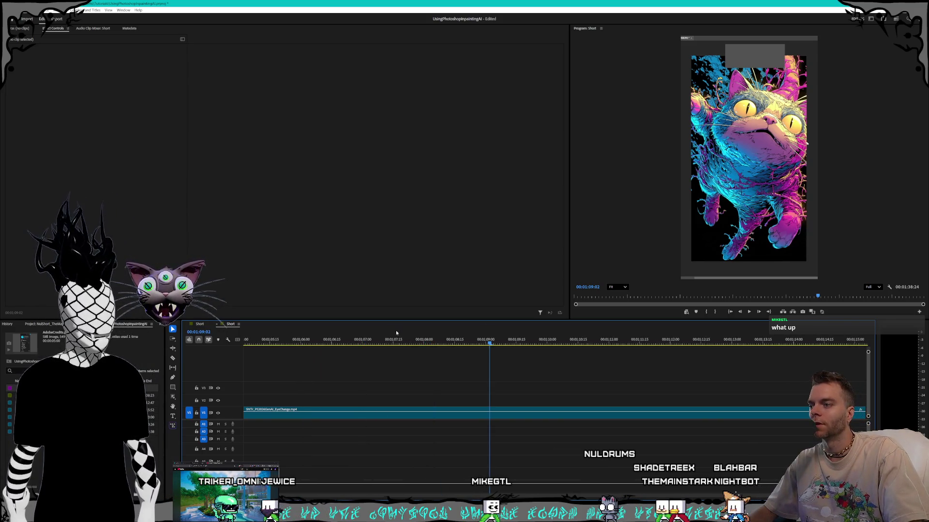
pyautogui.click(368, 340)
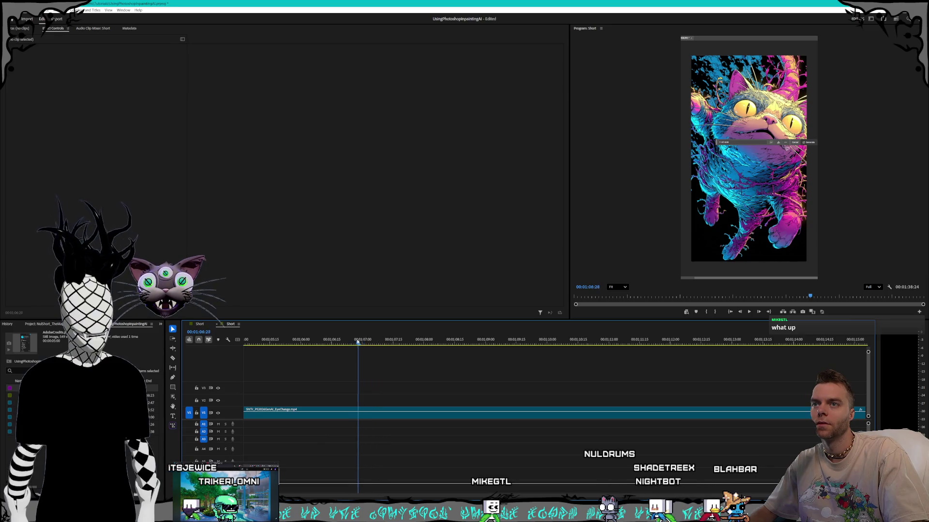
pyautogui.moveTo(322, 340)
pyautogui.mouseDown()
pyautogui.moveTo(296, 341)
pyautogui.moveTo(314, 341)
pyautogui.mouseUp()
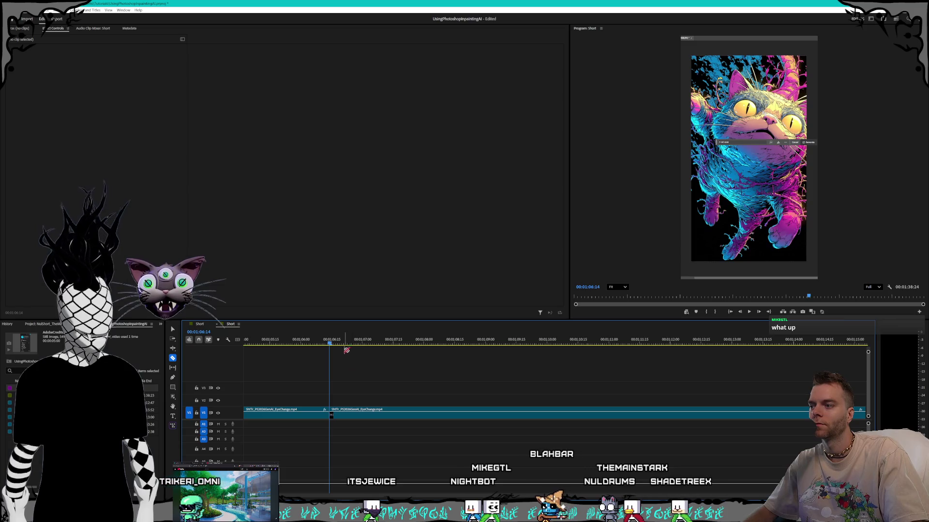
pyautogui.moveTo(332, 345); pyautogui.dragTo(435, 346)
pyautogui.click(434, 412)
pyautogui.press('v')
pyautogui.moveTo(370, 398); pyautogui.dragTo(355, 424)
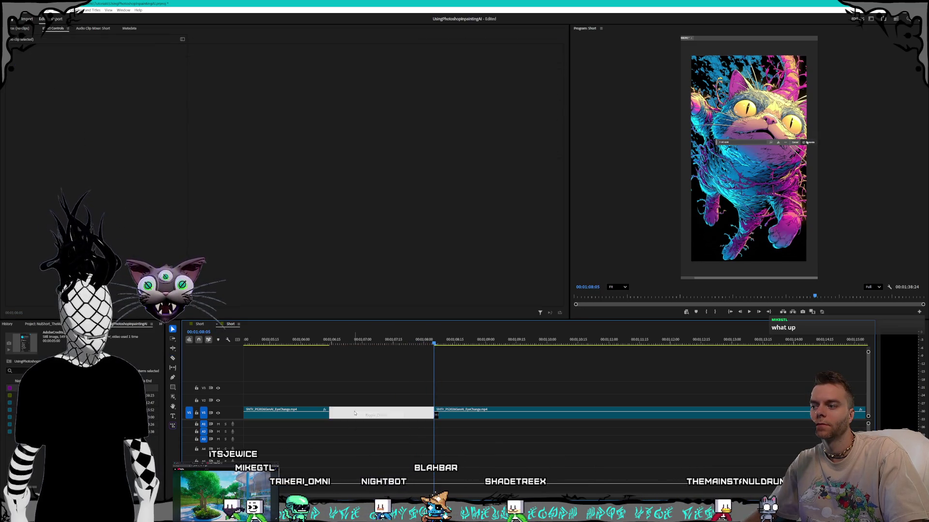
pyautogui.hotkey('shift', 'Delete')
# Step: Split EyeChange again just after 1:07:09 and play back from the new cut
pyautogui.press('Up')
pyautogui.press('space')
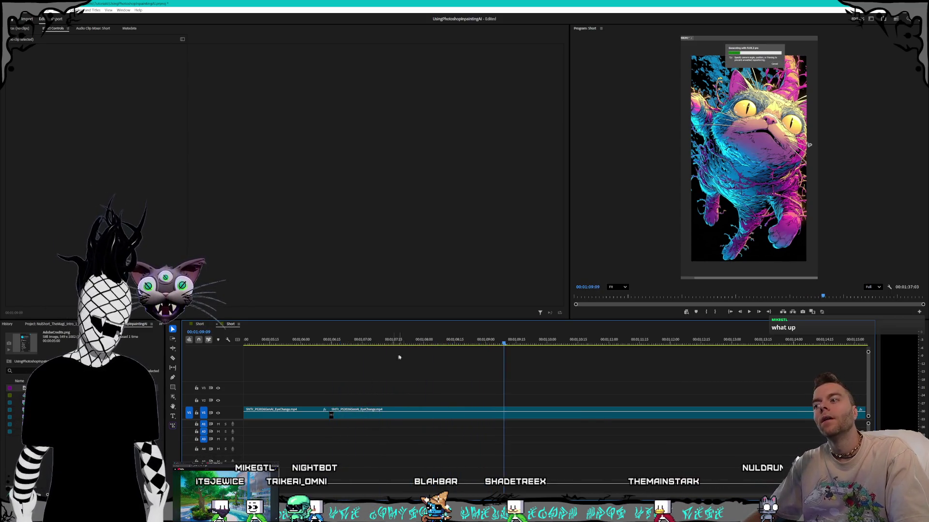
pyautogui.click(381, 342)
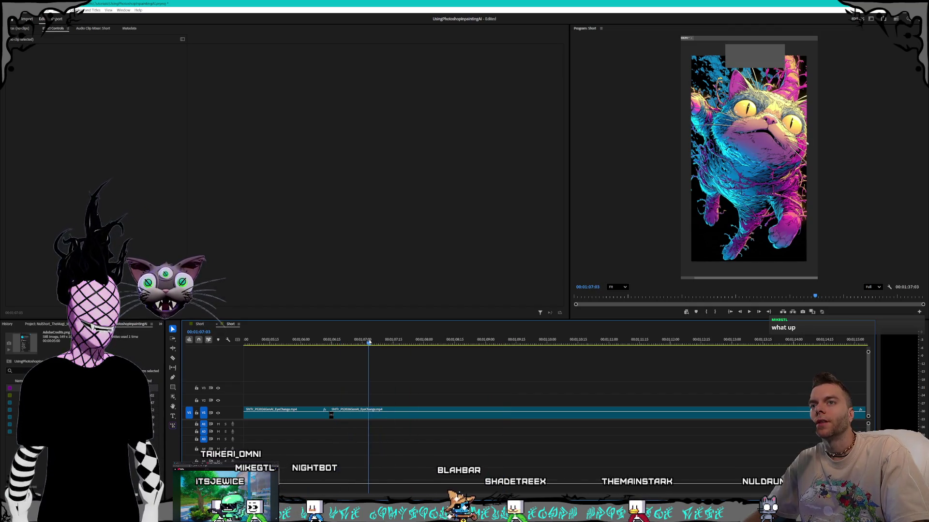
pyautogui.moveTo(377, 342); pyautogui.dragTo(387, 342)
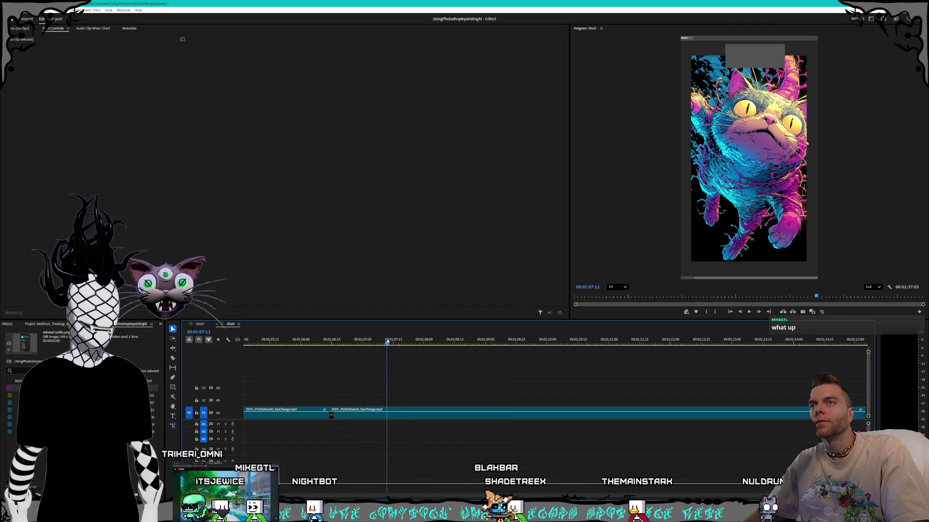
pyautogui.keyDown('ctrl'); pyautogui.click(397, 415); pyautogui.keyUp('ctrl')
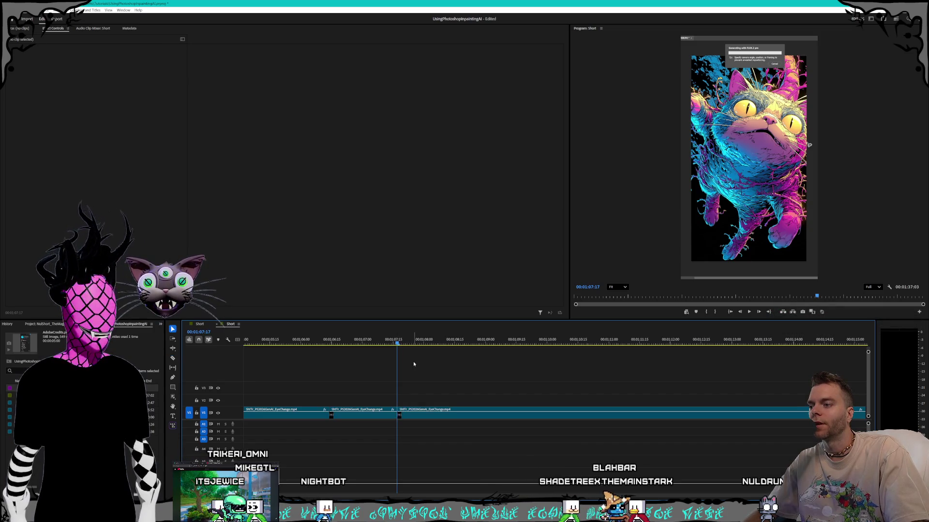
pyautogui.press('space')
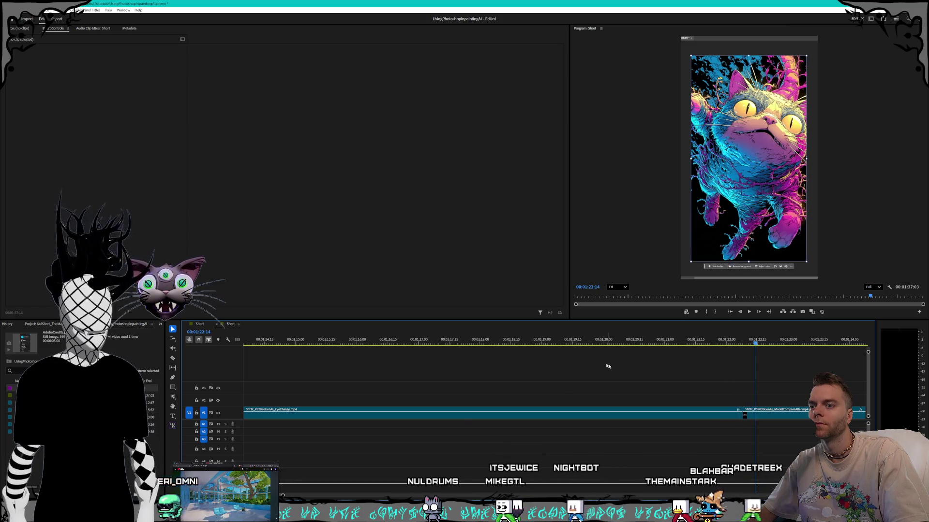
pyautogui.rightClick(453, 411)
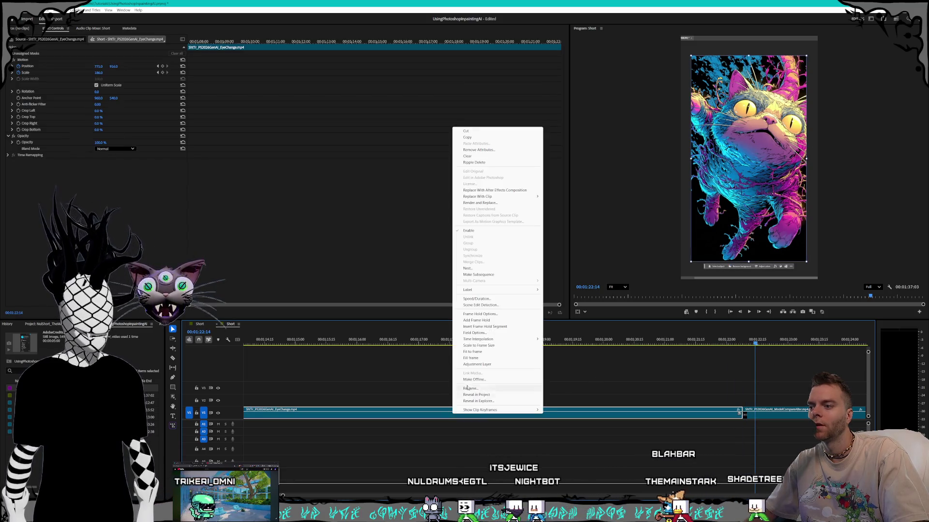
# Step: Set the selected clip's speed to 200% and ripple delete the gap after it
pyautogui.click(476, 298)
pyautogui.write('200')
pyautogui.press('Return')
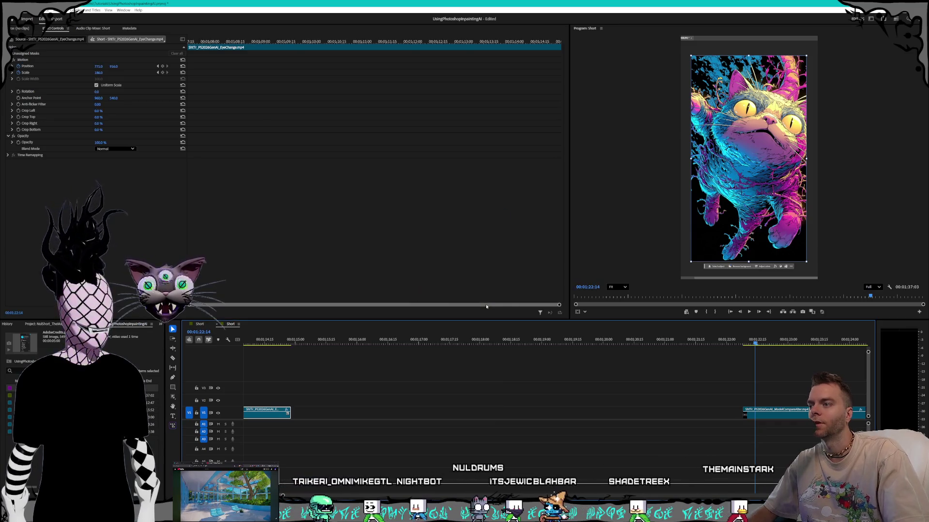
pyautogui.click(304, 412)
pyautogui.press('Delete')
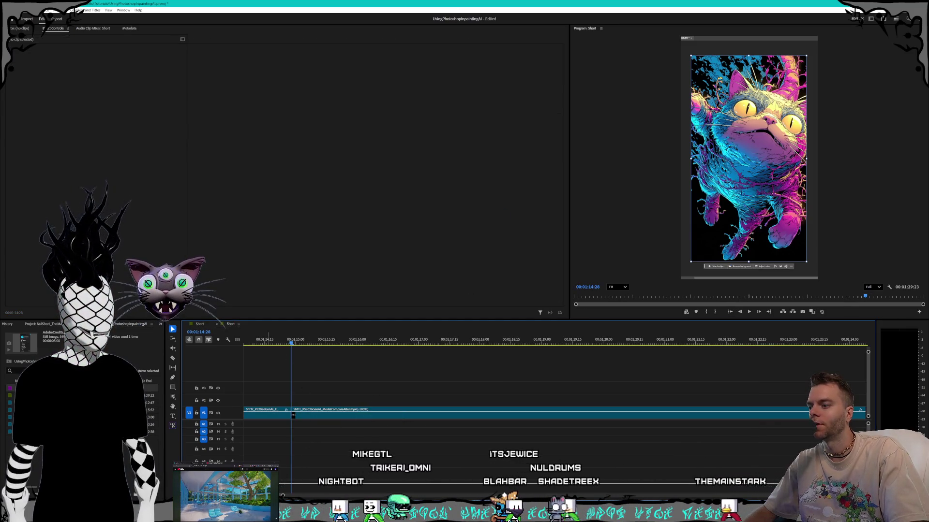
pyautogui.scroll(3, 389, 436)
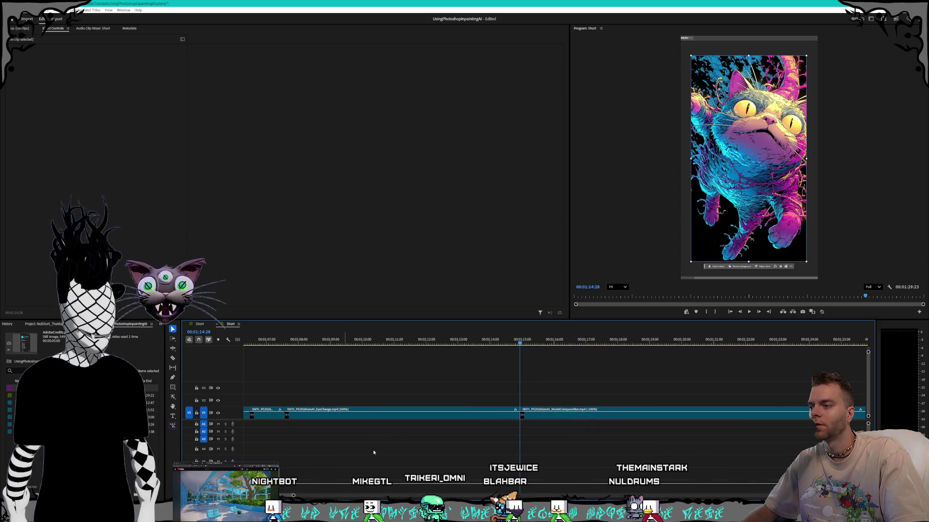
pyautogui.scroll(3, 413, 436)
pyautogui.scroll(-3, 485, 436)
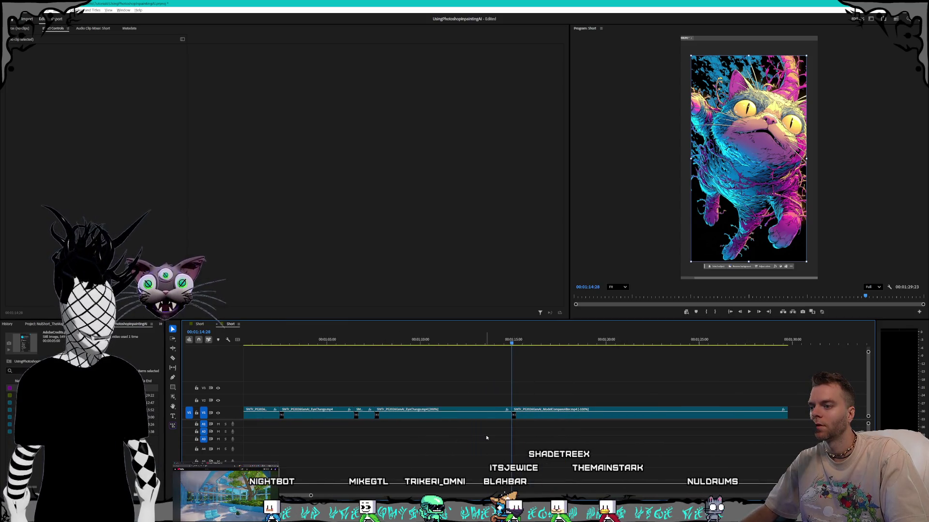
pyautogui.click(293, 341)
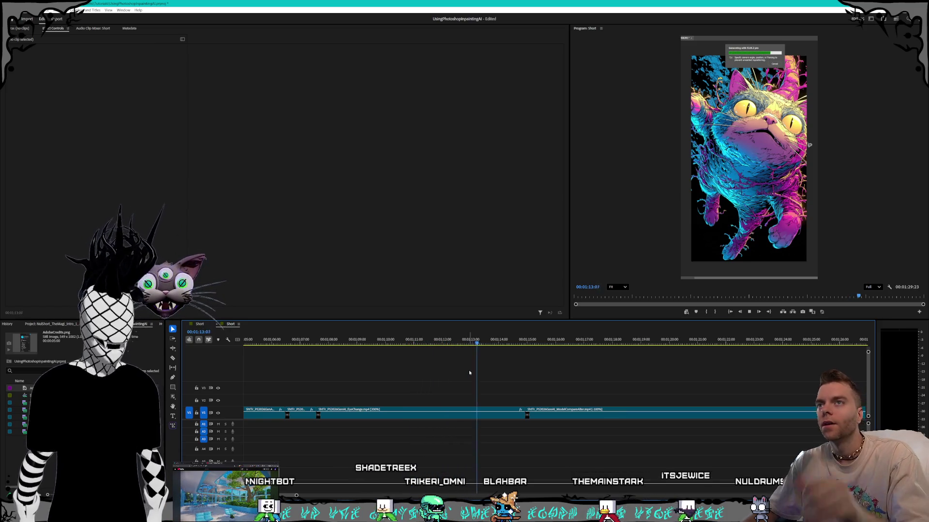
pyautogui.press('space')
# Step: Speed the EyeChange clip up to 400%, close the gap, and review from 1:06
pyautogui.rightClick(426, 415)
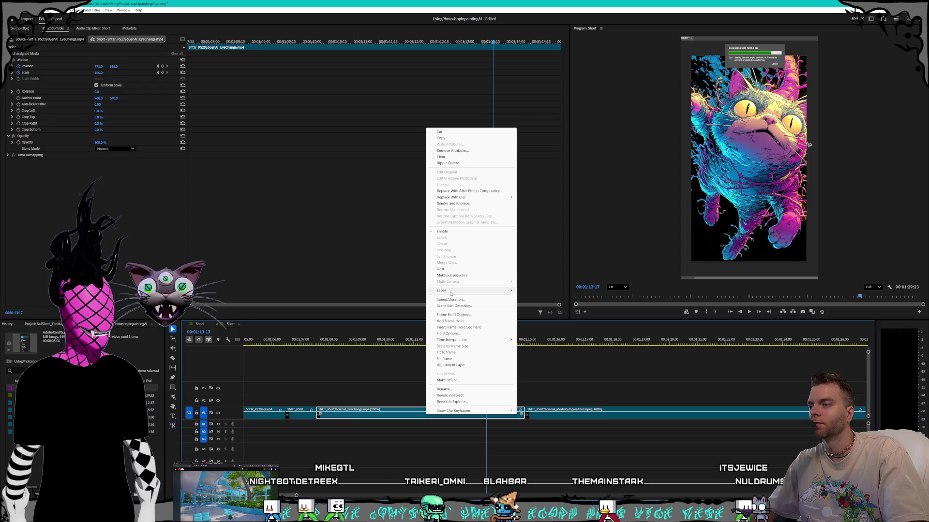
pyautogui.click(450, 299)
pyautogui.write('4')
pyautogui.press('Return')
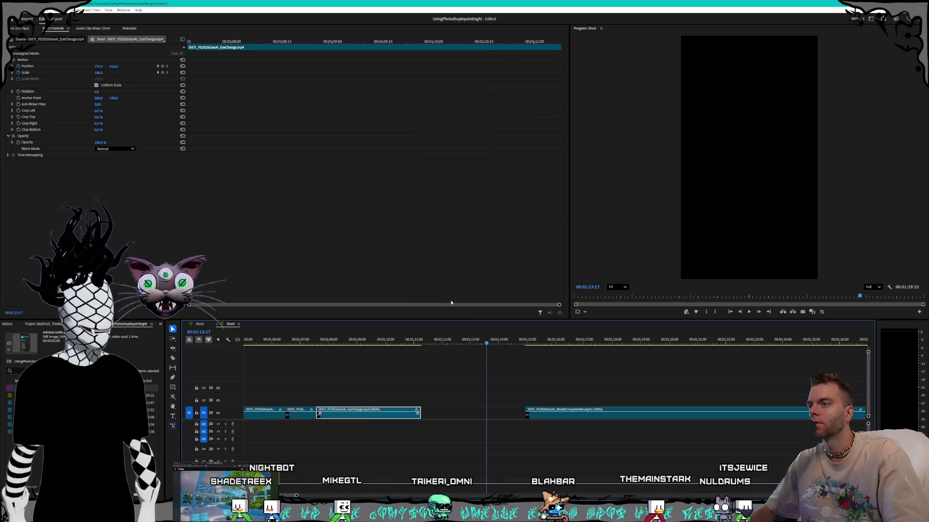
pyautogui.press('Up')
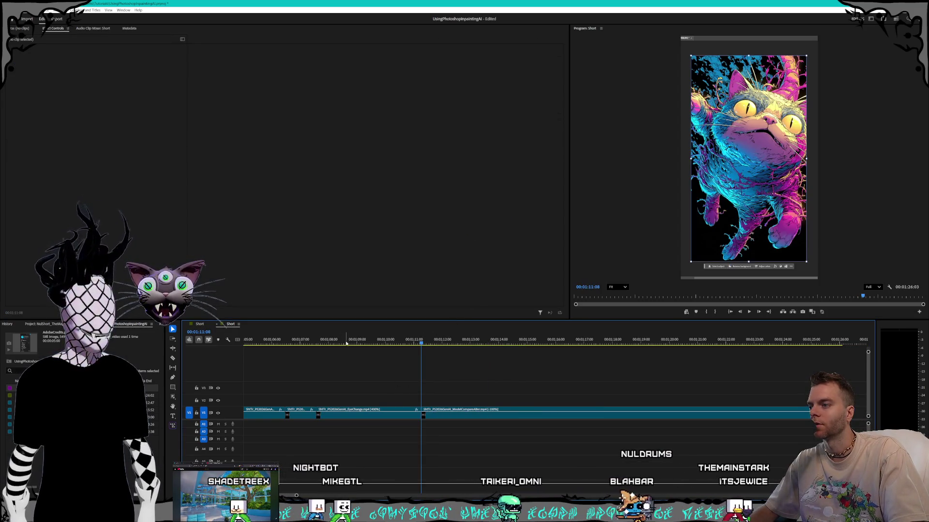
pyautogui.click(295, 341)
pyautogui.press('space')
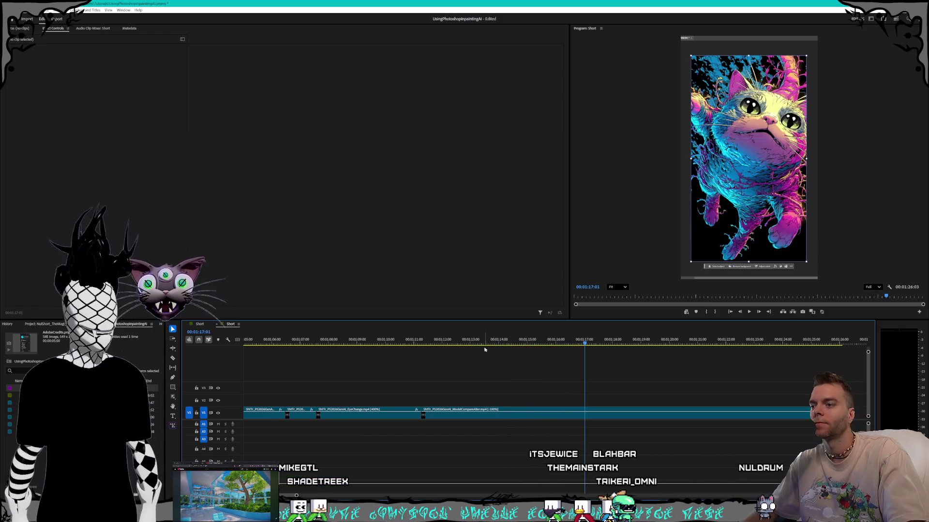
# Step: Trim the ModelCompareAlter clip's start later and extend the EyeChange clip's end
pyautogui.click(491, 340)
pyautogui.moveTo(495, 340); pyautogui.dragTo(567, 340)
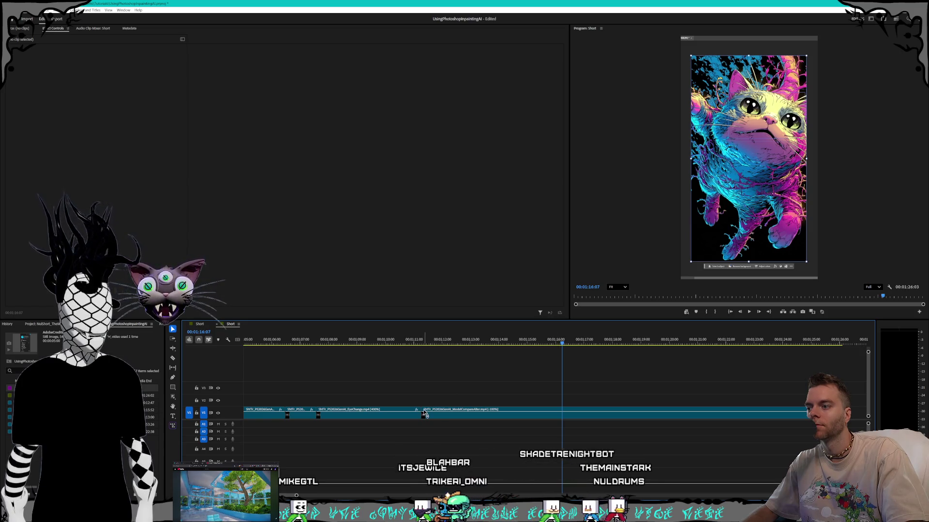
pyautogui.moveTo(423, 414); pyautogui.dragTo(465, 414)
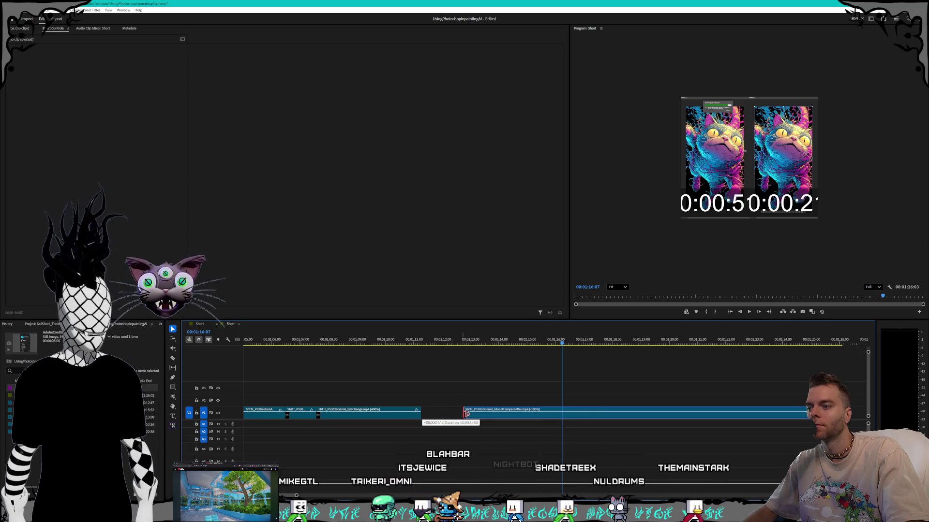
pyautogui.moveTo(547, 416); pyautogui.dragTo(547, 416)
pyautogui.click(417, 415)
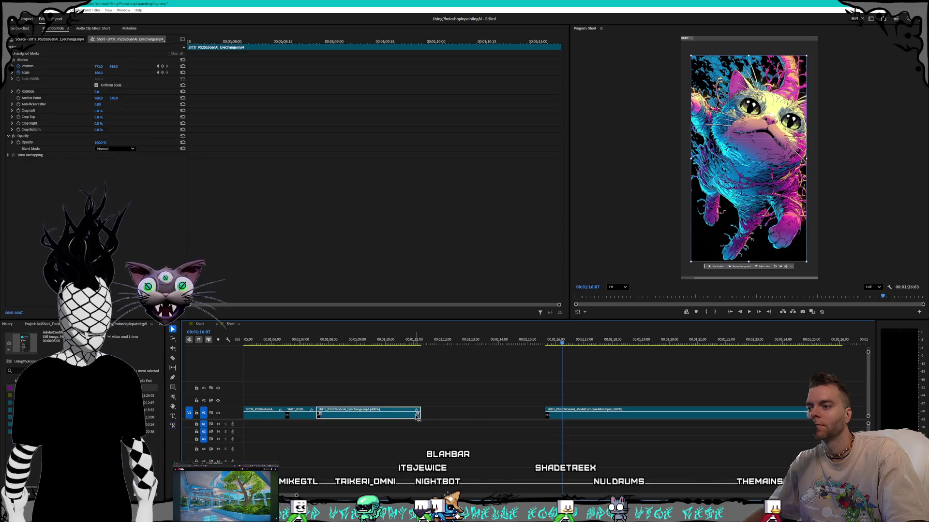
pyautogui.moveTo(419, 414); pyautogui.dragTo(437, 413)
# Step: Split the EyeChange clip with the Razor at 00:01:11:09 and select the second piece
pyautogui.click(420, 341)
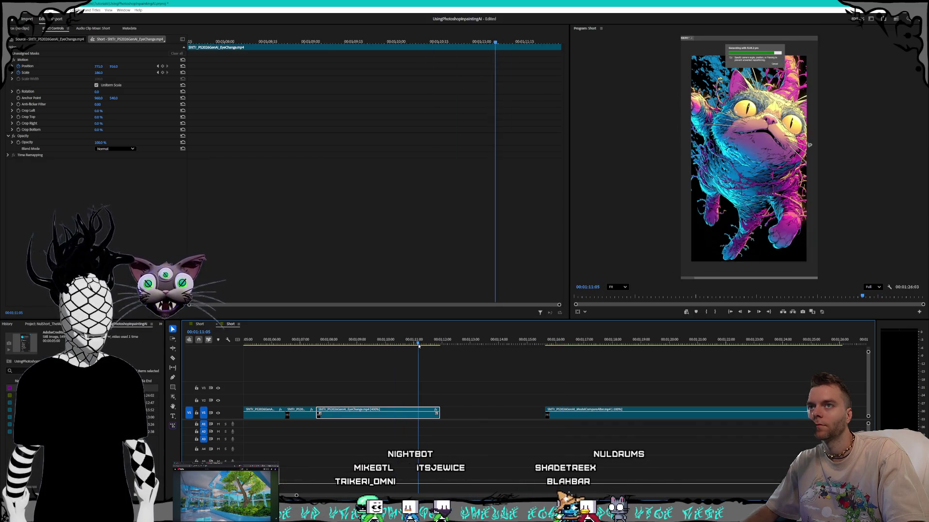
pyautogui.moveTo(422, 344); pyautogui.dragTo(423, 344)
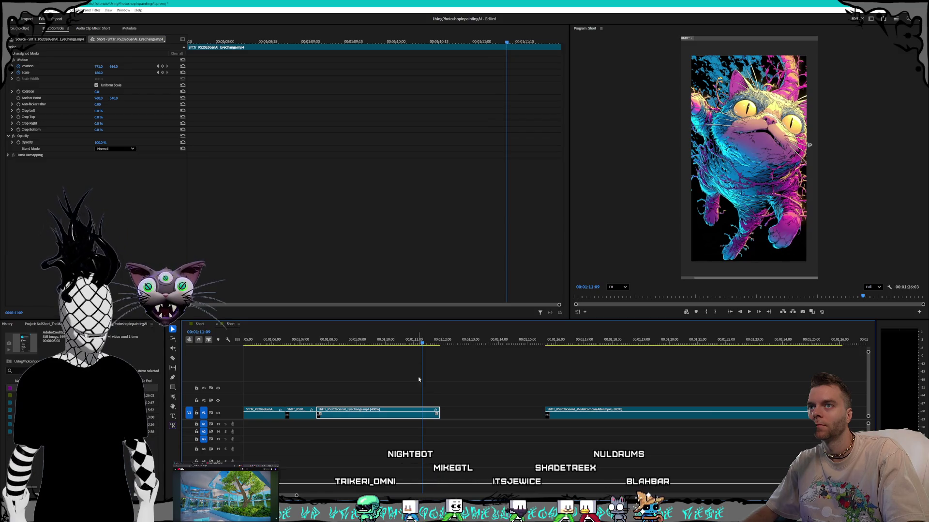
pyautogui.press('=')
pyautogui.press('=')
pyautogui.press('c')
pyautogui.click(424, 413)
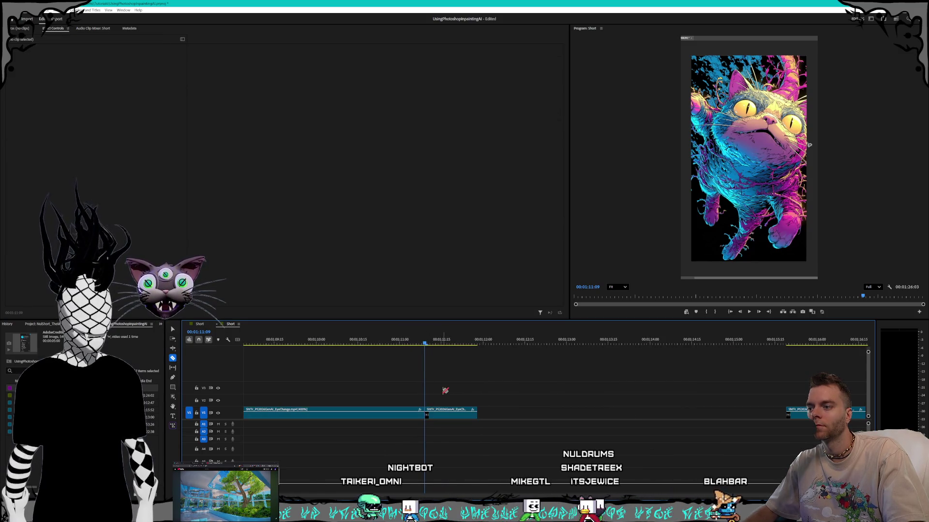
pyautogui.press('v')
pyautogui.click(445, 414)
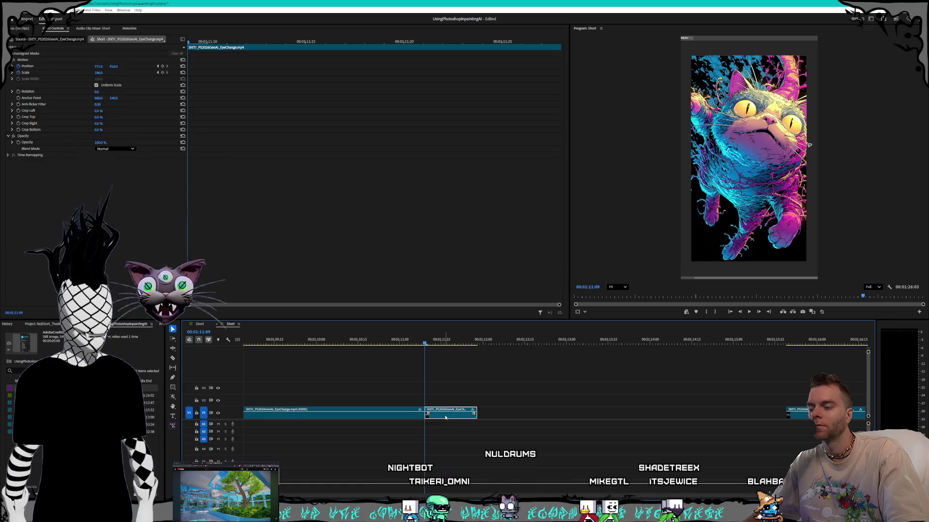
# Step: Trim the second EyeChange piece to start at 00:01:11:12 and last only a few frames
pyautogui.click(439, 344)
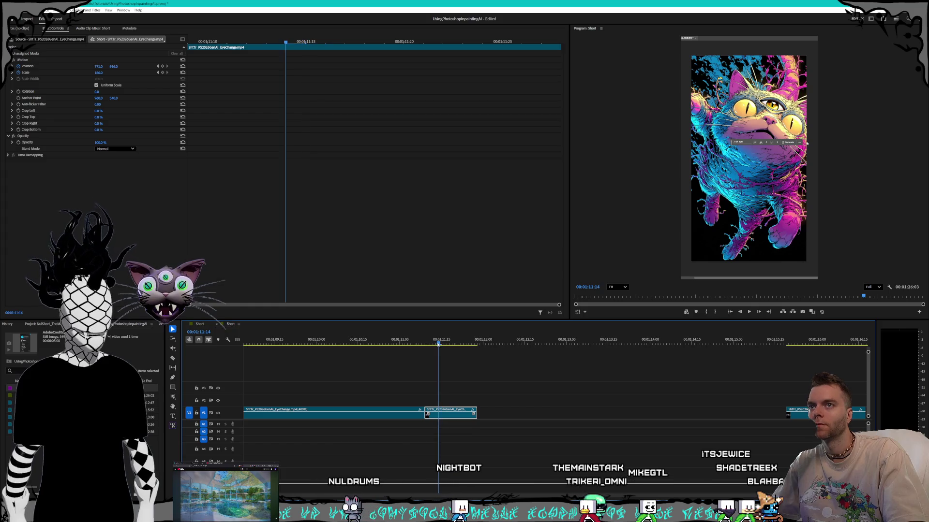
pyautogui.moveTo(439, 344); pyautogui.dragTo(433, 345)
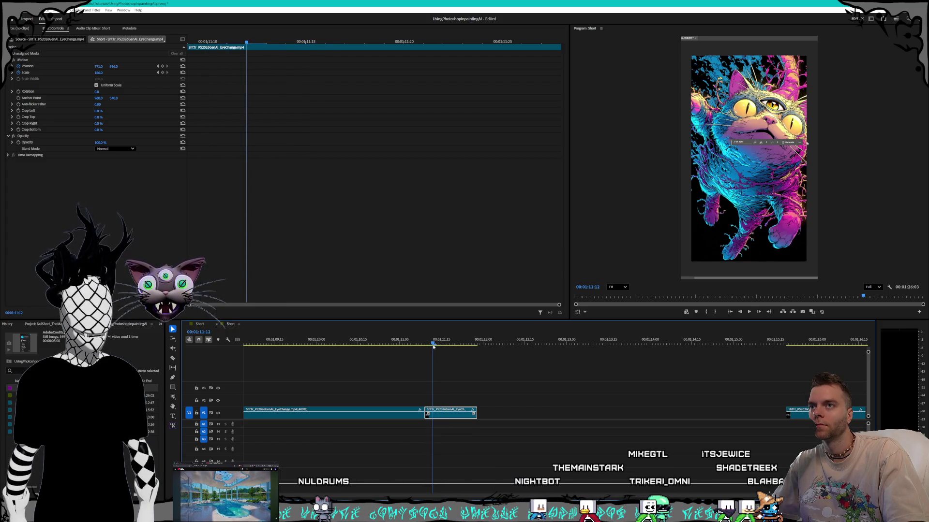
pyautogui.moveTo(428, 416); pyautogui.dragTo(435, 414)
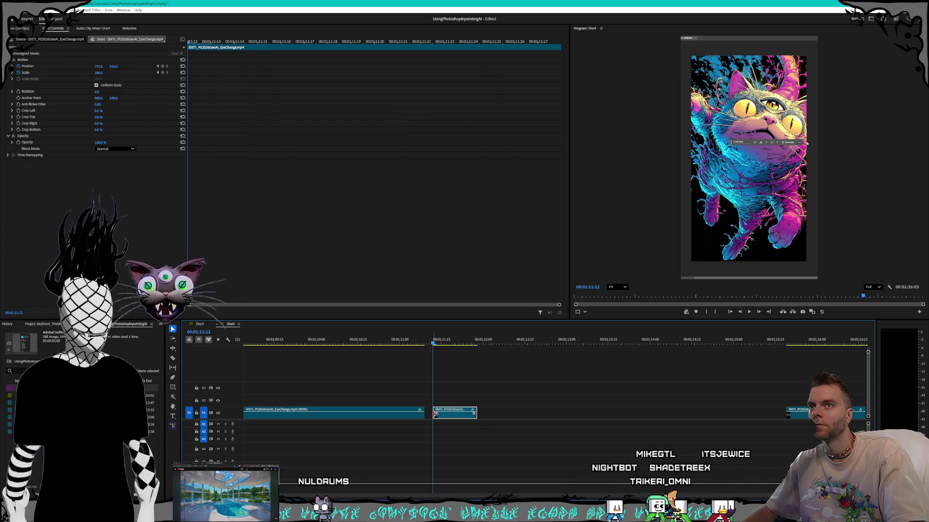
pyautogui.scroll(4, 474, 416)
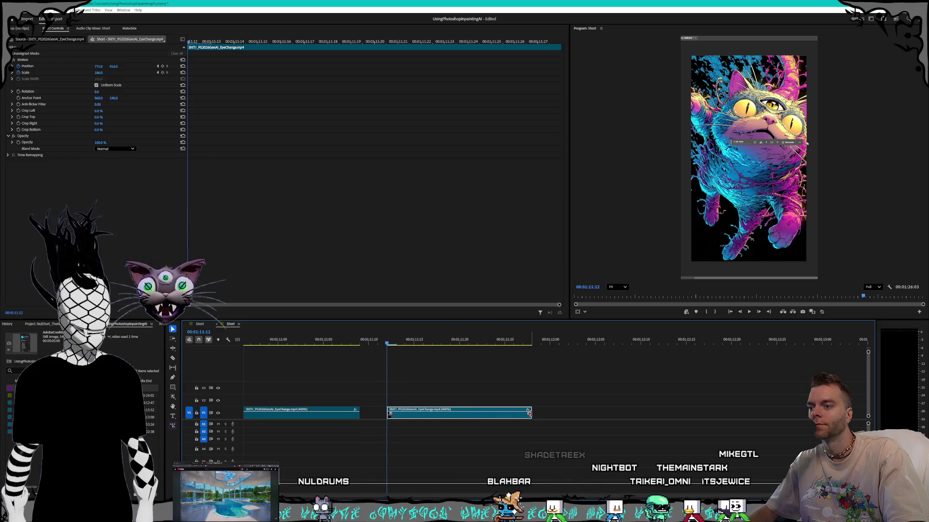
pyautogui.moveTo(529, 415); pyautogui.dragTo(393, 415)
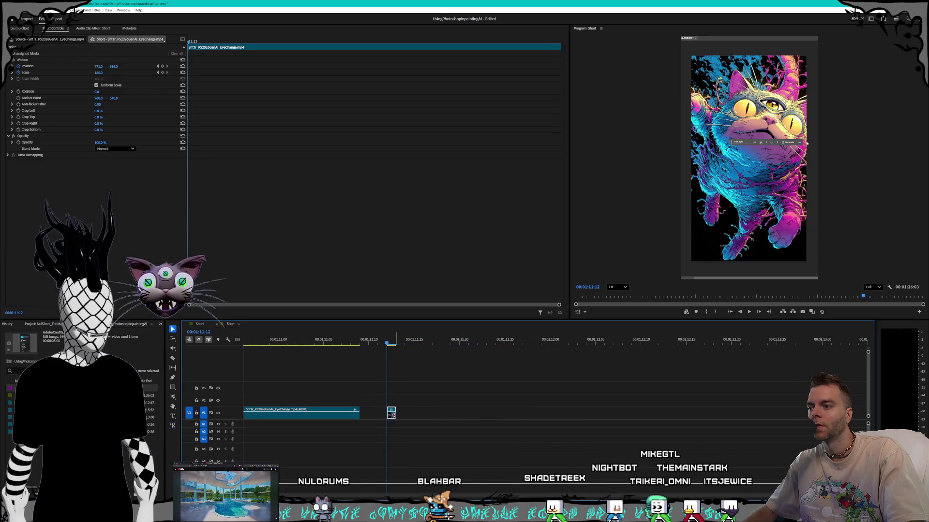
# Step: Insert a frame-hold segment in the short piece and trim the held clip much shorter
pyautogui.rightClick(391, 419)
pyautogui.click(424, 331)
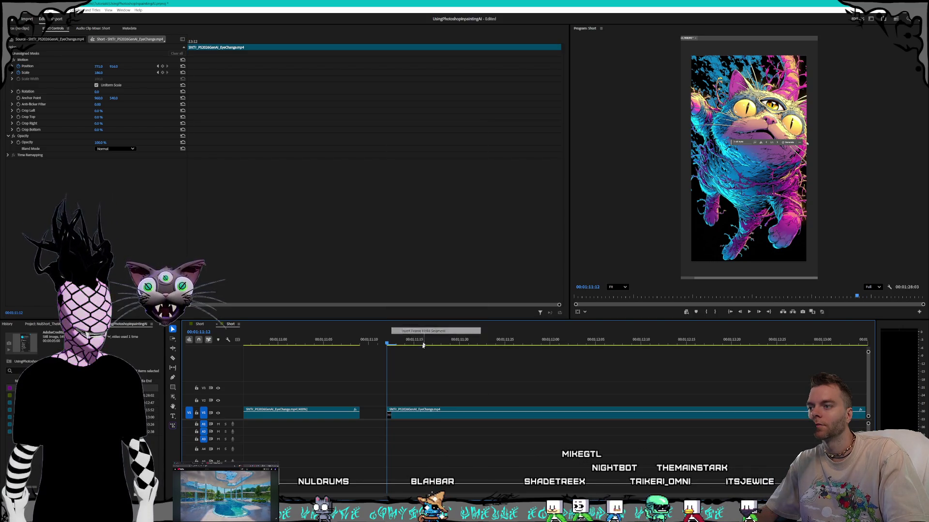
pyautogui.press('-')
pyautogui.press('-')
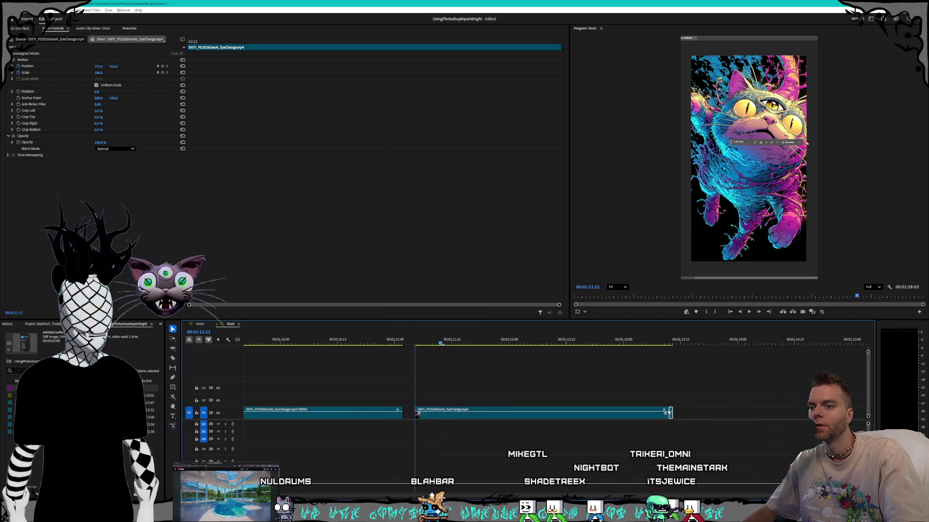
pyautogui.scroll(2, 675, 397)
pyautogui.click(671, 403)
pyautogui.moveTo(671, 412); pyautogui.dragTo(669, 412)
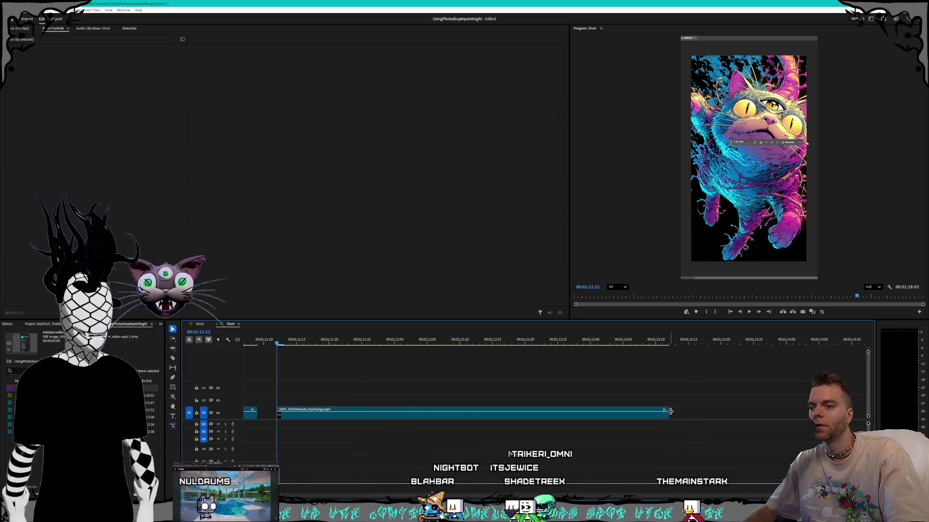
pyautogui.moveTo(670, 412)
pyautogui.mouseDown()
pyautogui.moveTo(354, 419)
pyautogui.moveTo(607, 415)
pyautogui.mouseUp()
# Step: Trim the V1 clip's end and place another EyeChange clip right after it
pyautogui.scroll(-1, 339, 416)
pyautogui.click(305, 415)
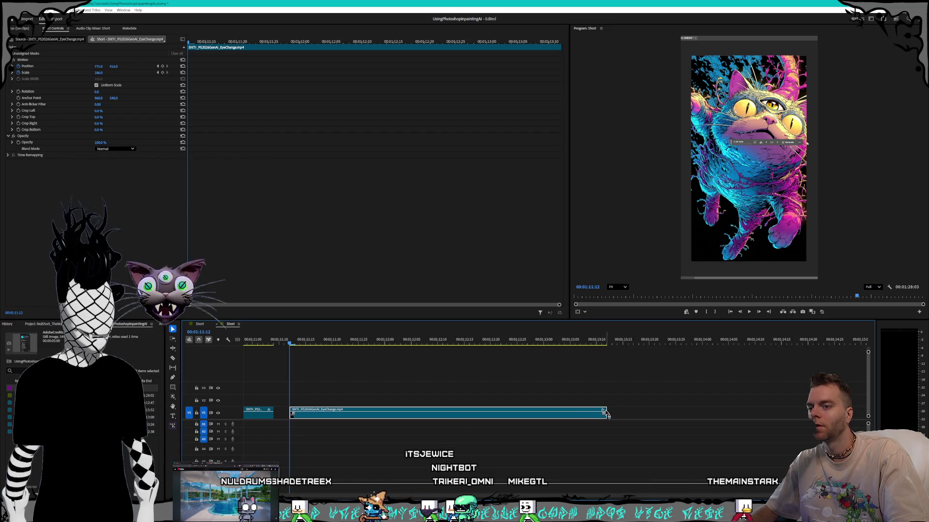
pyautogui.scroll(2, 603, 415)
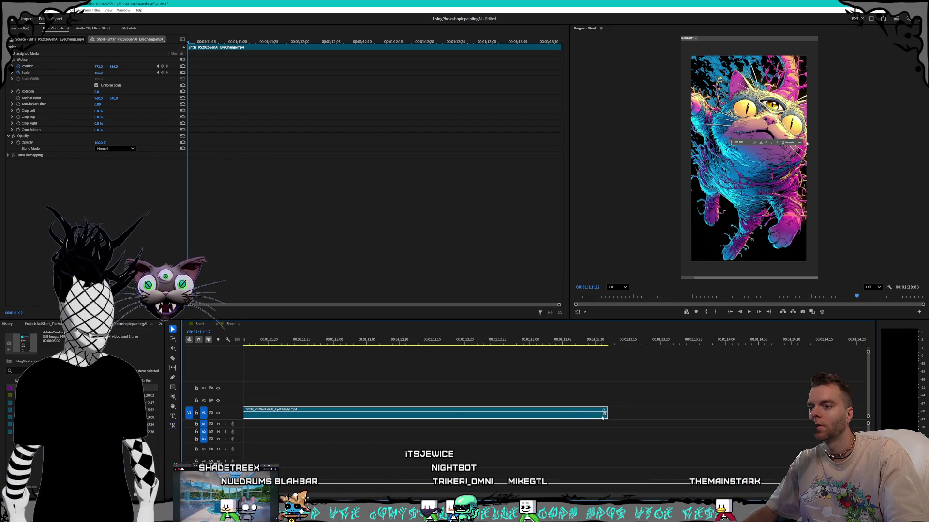
pyautogui.moveTo(605, 412); pyautogui.dragTo(298, 413)
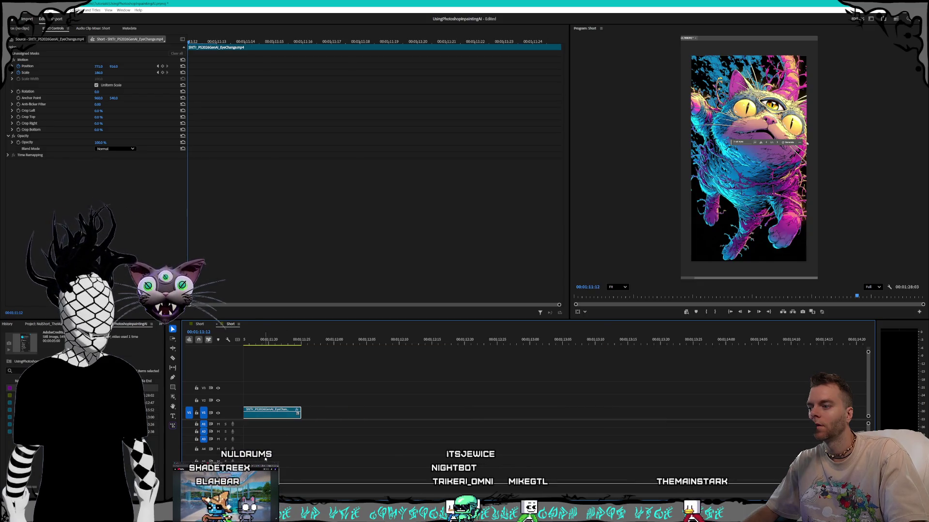
pyautogui.moveTo(297, 466)
pyautogui.mouseDown()
pyautogui.moveTo(331, 428)
pyautogui.moveTo(355, 419)
pyautogui.mouseUp()
pyautogui.click(366, 340)
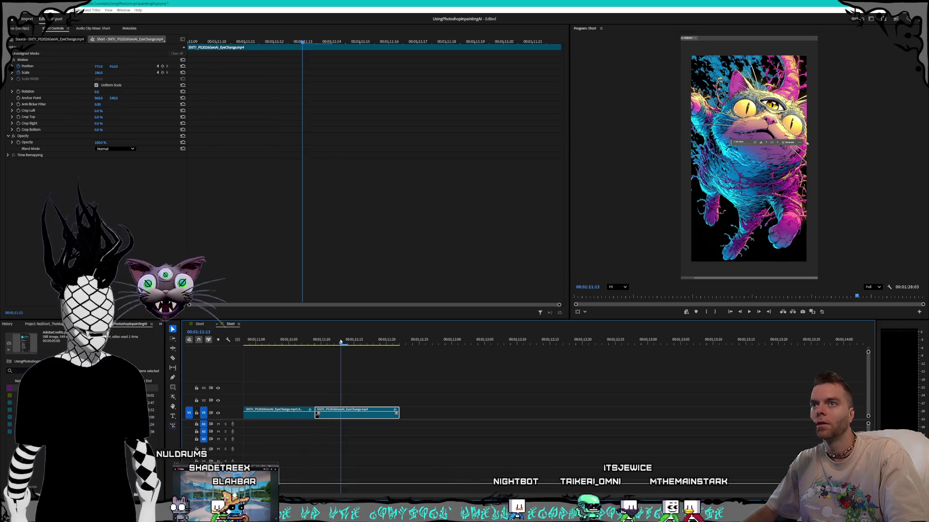
pyautogui.moveTo(366, 338)
pyautogui.mouseDown()
pyautogui.moveTo(402, 330)
pyautogui.moveTo(350, 327)
pyautogui.mouseUp()
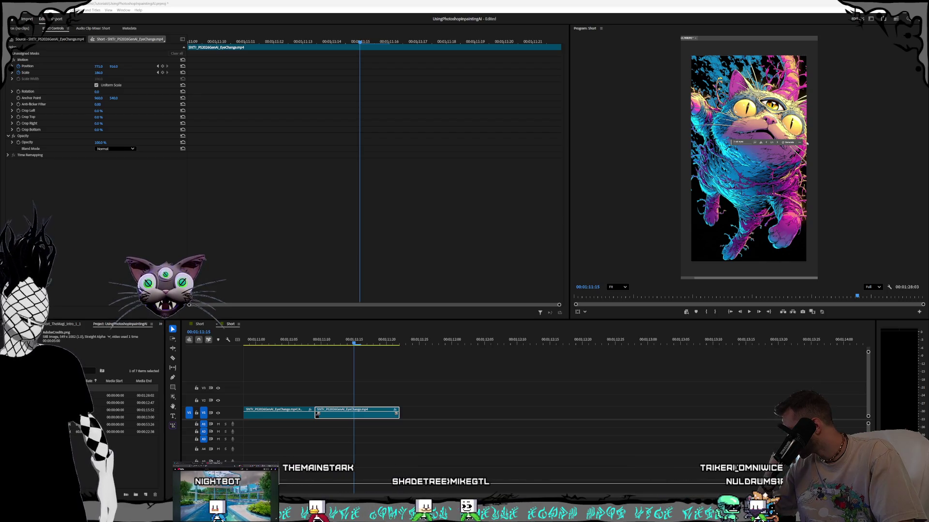
pyautogui.moveTo(0, 83)
pyautogui.mouseDown()
pyautogui.moveTo(508, 68)
pyautogui.moveTo(438, 73)
pyautogui.moveTo(437, 82)
pyautogui.mouseUp()
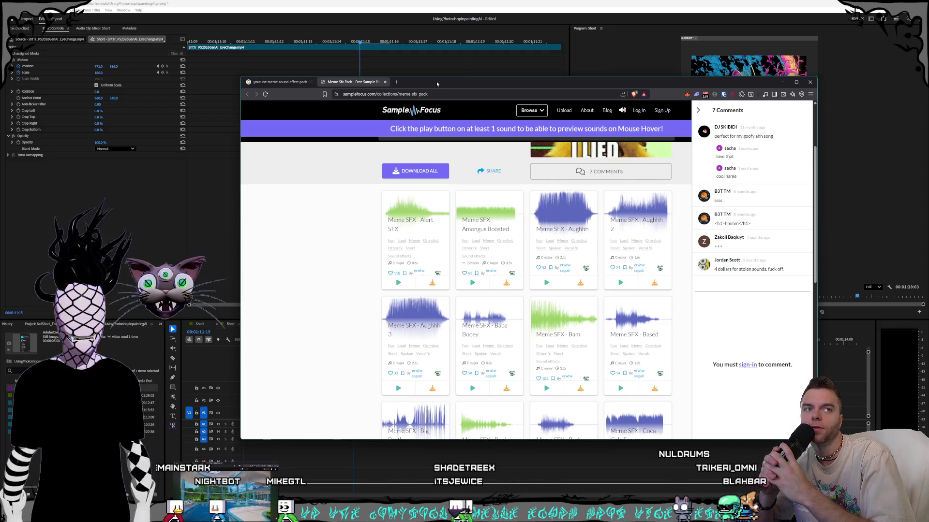
# Step: Shrink and reposition the SampleFocus window, close its comments panel, then return to Premiere Pro
pyautogui.moveTo(436, 82)
pyautogui.mouseDown()
pyautogui.moveTo(393, 82)
pyautogui.moveTo(429, 80)
pyautogui.mouseUp()
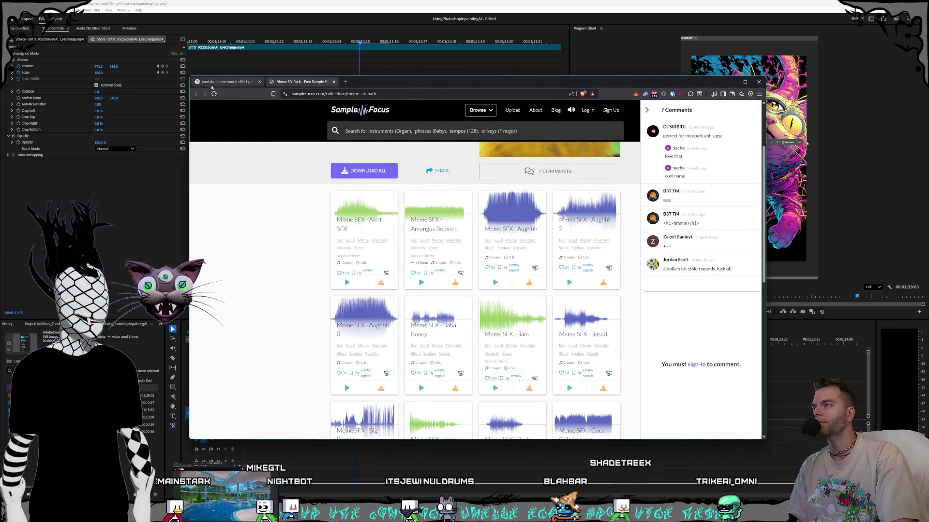
pyautogui.moveTo(188, 77); pyautogui.dragTo(248, 102)
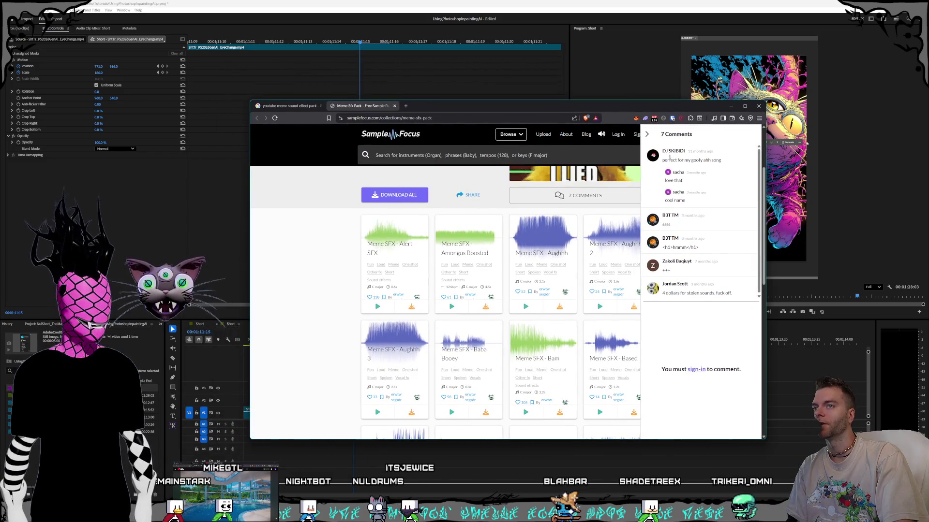
pyautogui.click(647, 134)
pyautogui.moveTo(536, 108); pyautogui.dragTo(501, 97)
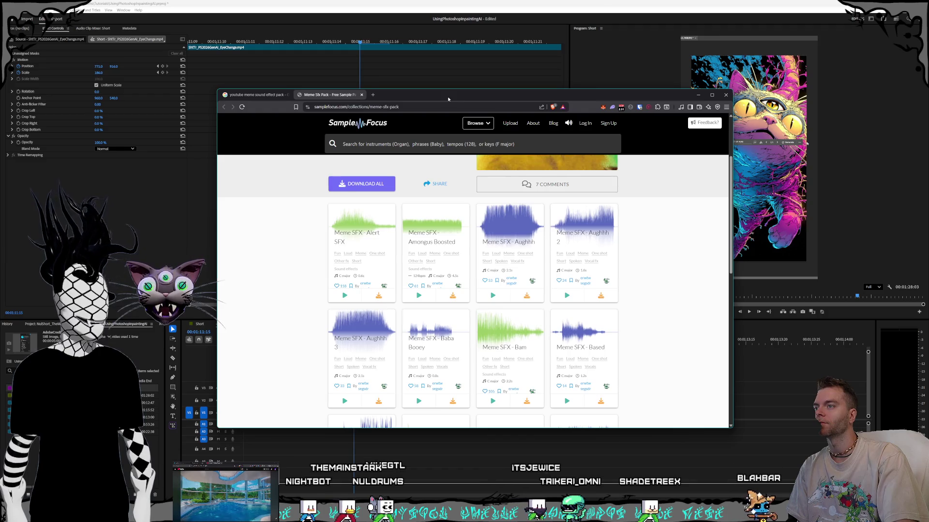
pyautogui.moveTo(446, 99); pyautogui.dragTo(446, 98)
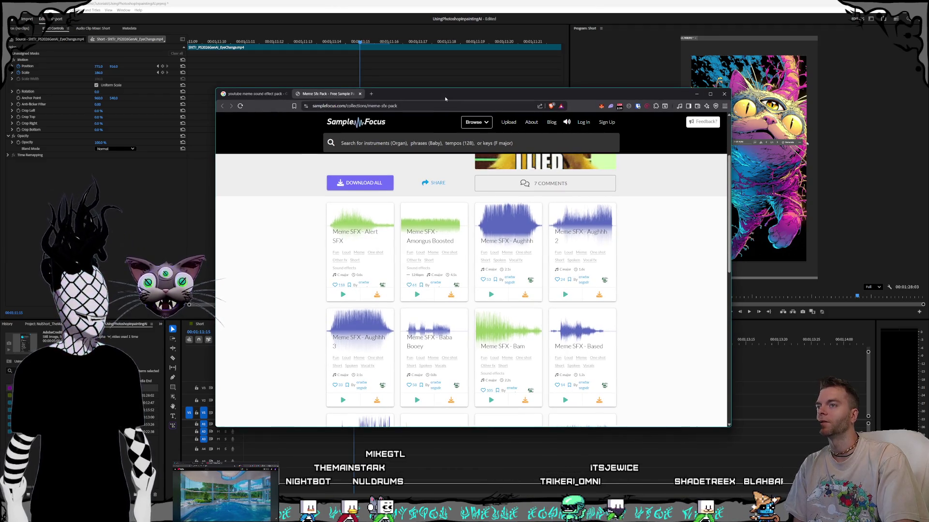
pyautogui.moveTo(213, 90); pyautogui.dragTo(230, 87)
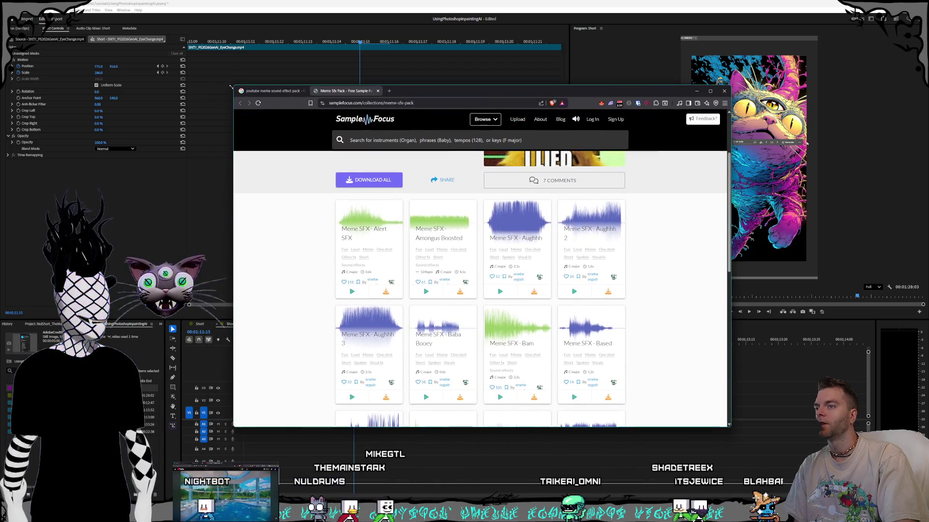
pyautogui.moveTo(481, 96); pyautogui.dragTo(459, 91)
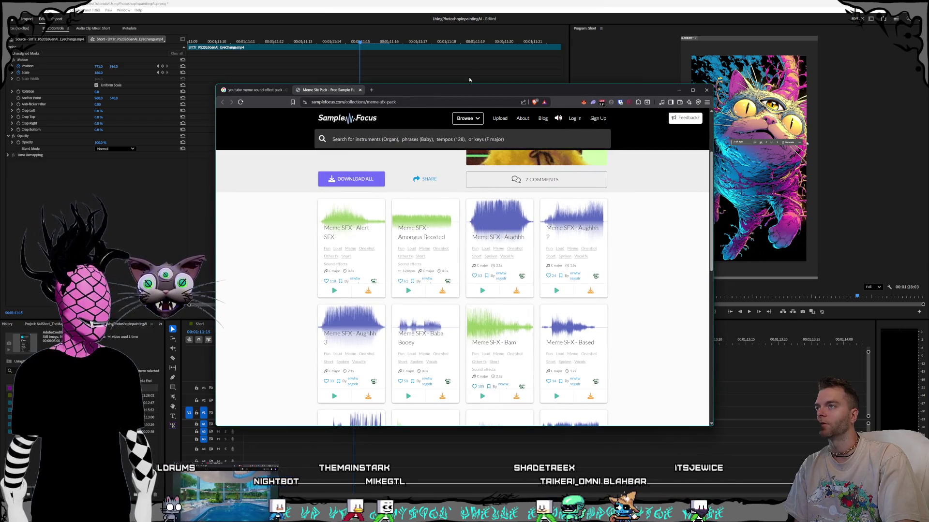
pyautogui.click(466, 2)
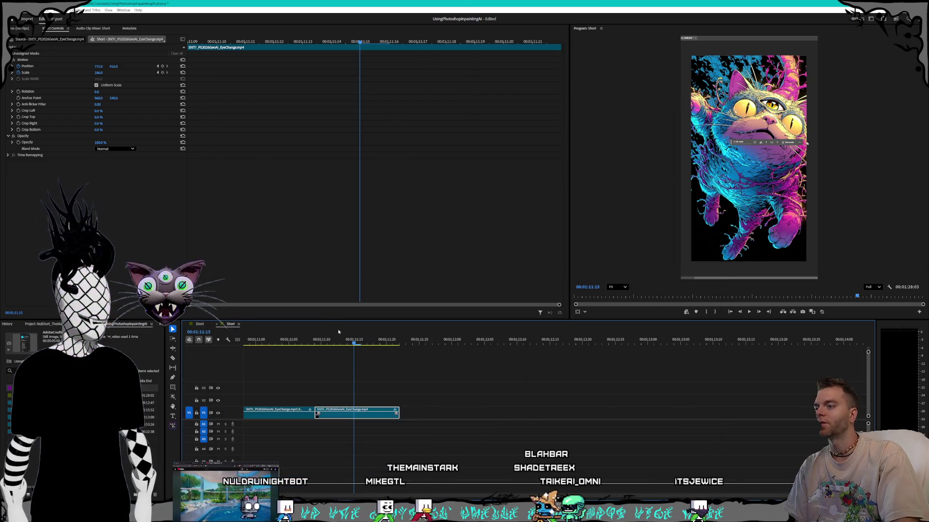
# Step: Ripple-delete the empty gap after the clip on V1 so the clips join
pyautogui.click(316, 343)
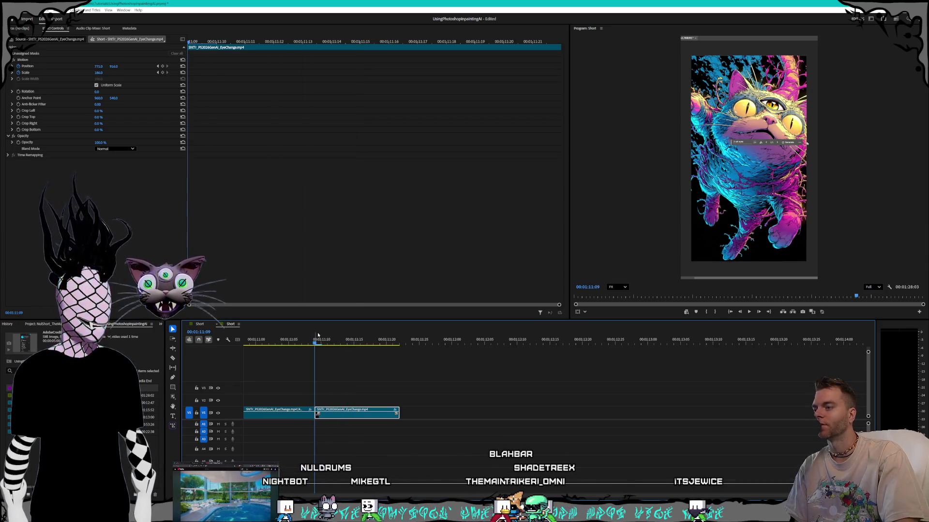
pyautogui.moveTo(316, 344)
pyautogui.mouseDown()
pyautogui.moveTo(399, 341)
pyautogui.moveTo(276, 338)
pyautogui.mouseUp()
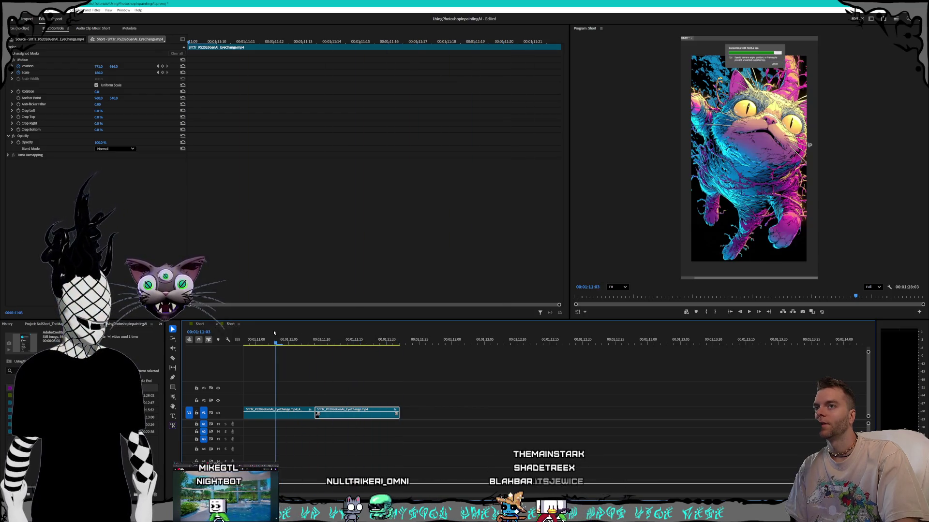
pyautogui.click(473, 419)
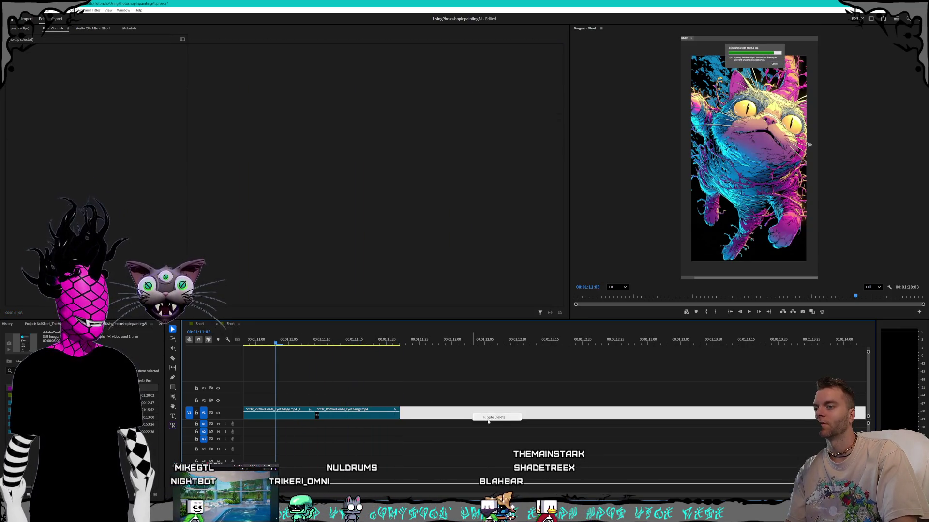
pyautogui.click(490, 418)
# Step: Zoom out the timeline and play the short from the beginning
pyautogui.scroll(-5, 337, 459)
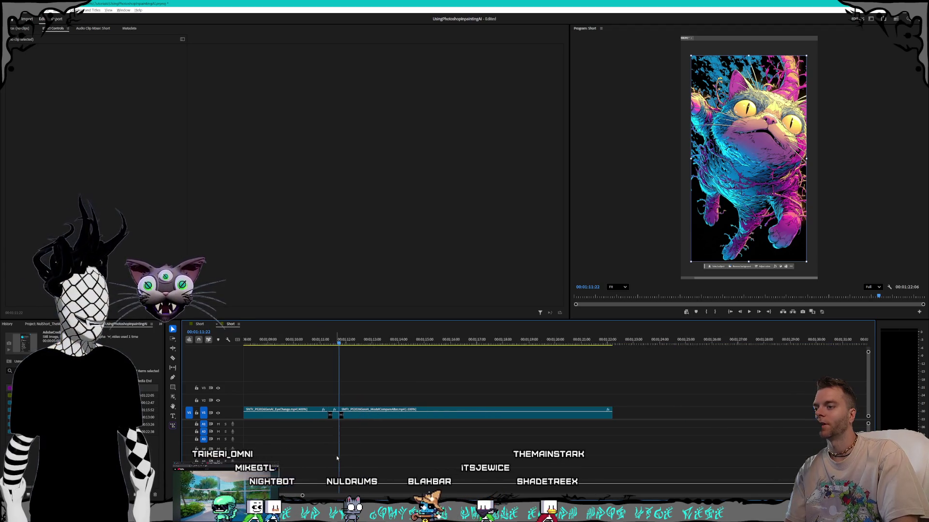
pyautogui.scroll(5, 379, 431)
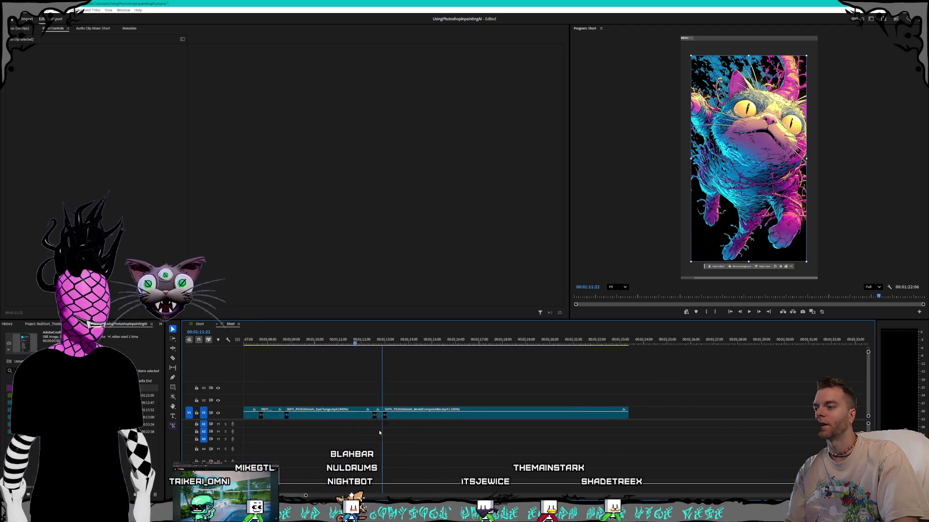
pyautogui.scroll(-3, 374, 440)
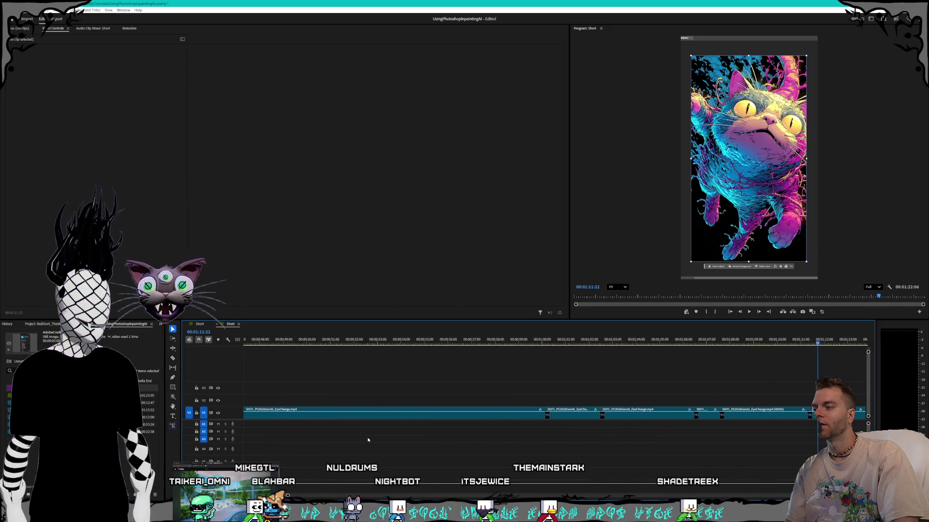
pyautogui.scroll(-2, 367, 435)
pyautogui.scroll(5, 366, 434)
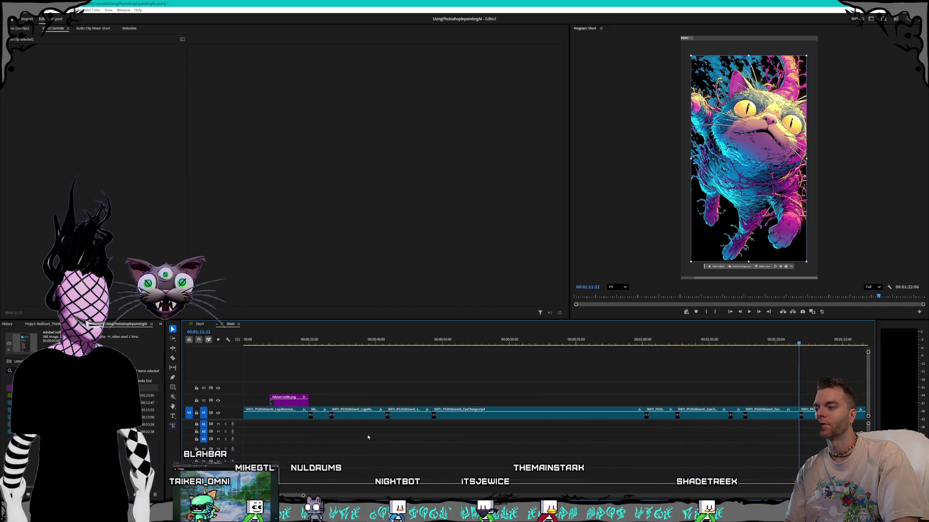
pyautogui.scroll(-3, 360, 435)
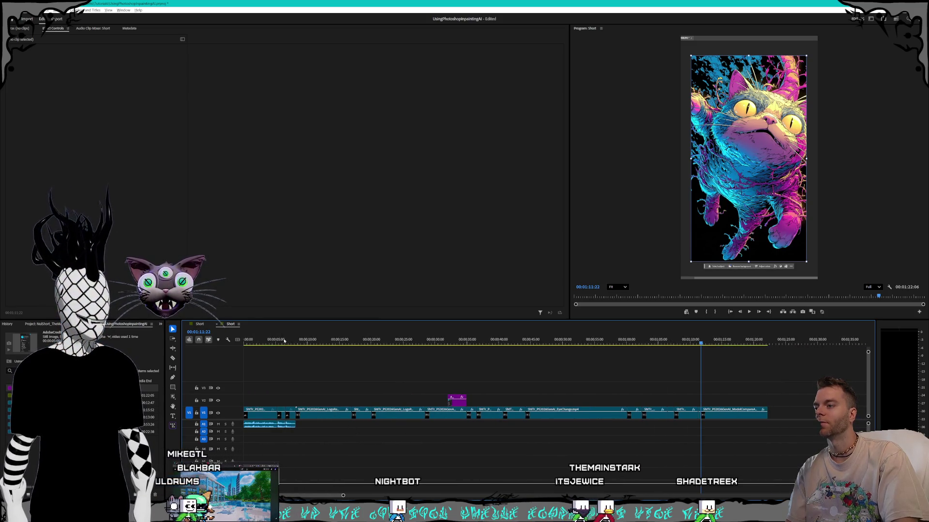
pyautogui.press('Home')
pyautogui.press('space')
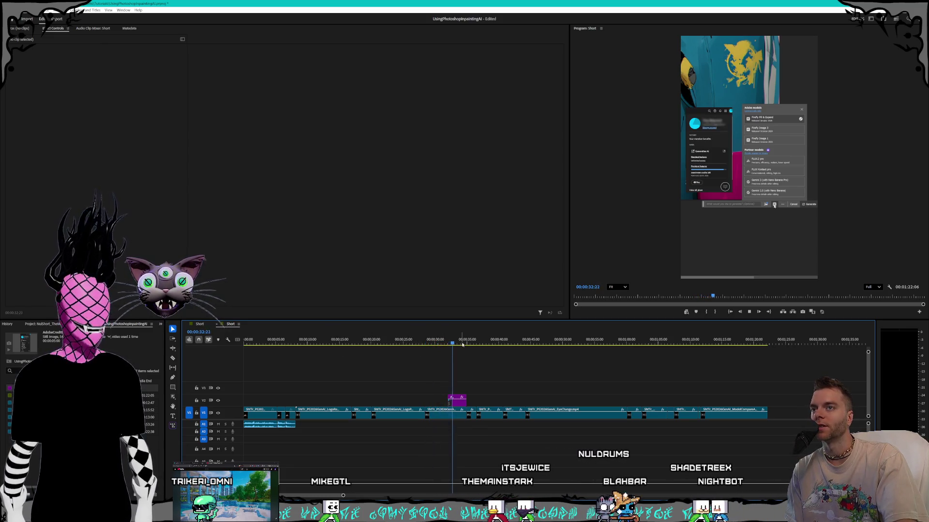
# Step: Resume playback in the Program monitor and stop at about 00:00:38:01
pyautogui.click(748, 312)
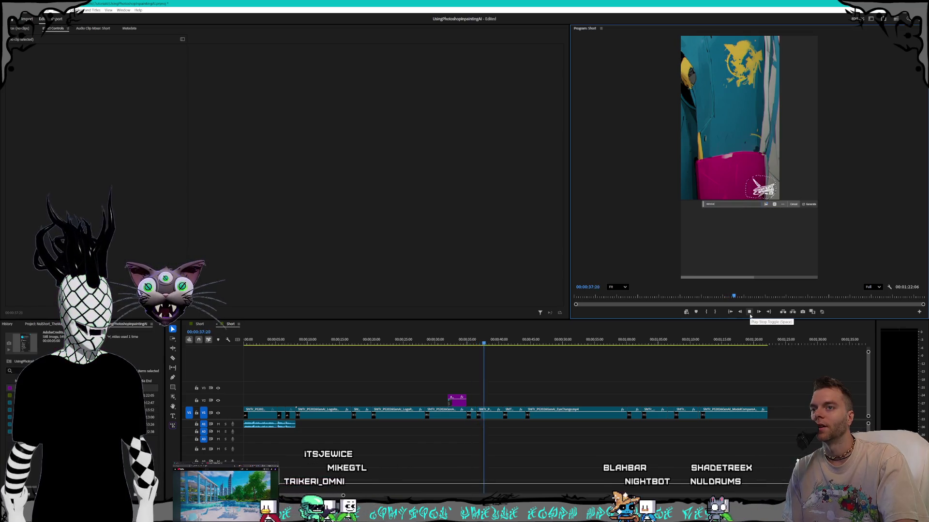
pyautogui.click(749, 313)
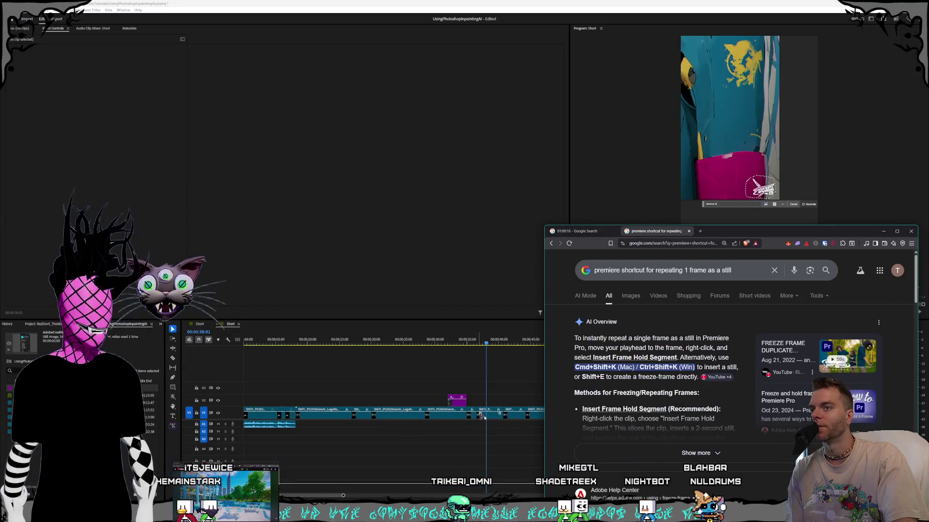
# Step: Check the Google stopwatch page, then bring the Kling AI window forward
pyautogui.click(582, 233)
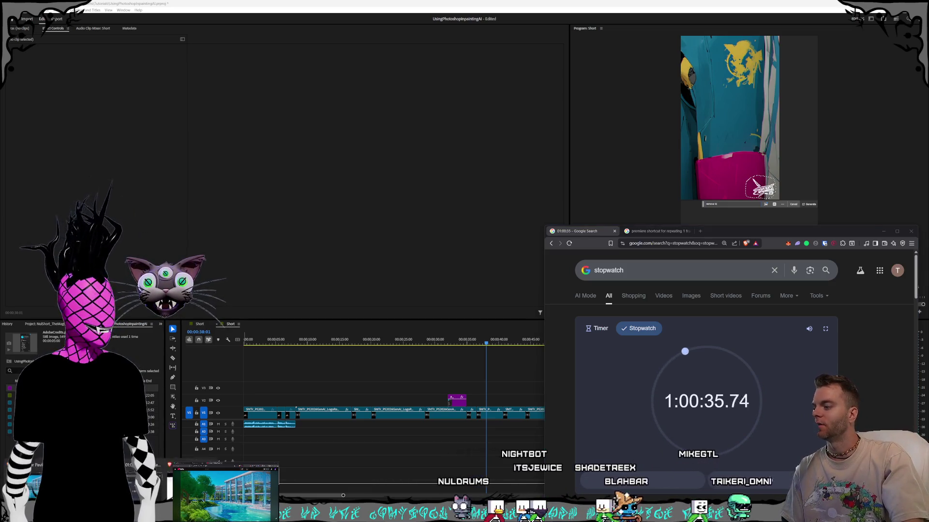
pyautogui.click(130, 486)
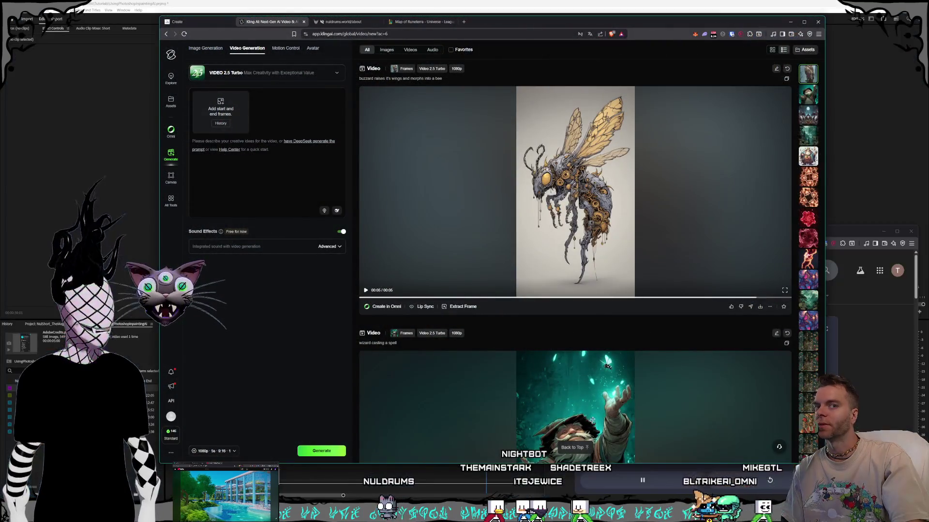
# Step: Flip between the nuldrums.world about page and Kling, then replay the generated bee video
pyautogui.click(340, 24)
pyautogui.hotkey('ctrl', 'shift', 'Tab')
pyautogui.click(348, 23)
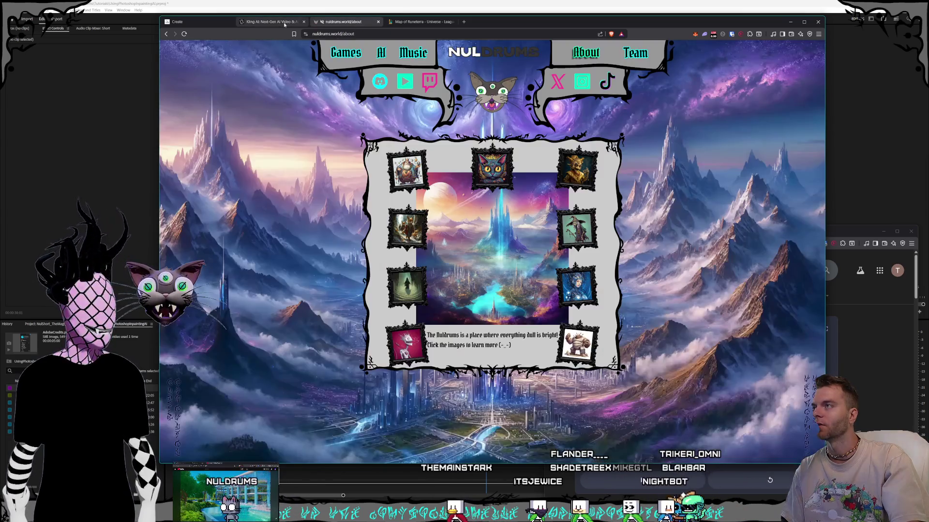
pyautogui.hotkey('ctrl', 'shift', 'Tab')
pyautogui.click(356, 24)
pyautogui.hotkey('ctrl', 'Tab')
pyautogui.click(345, 26)
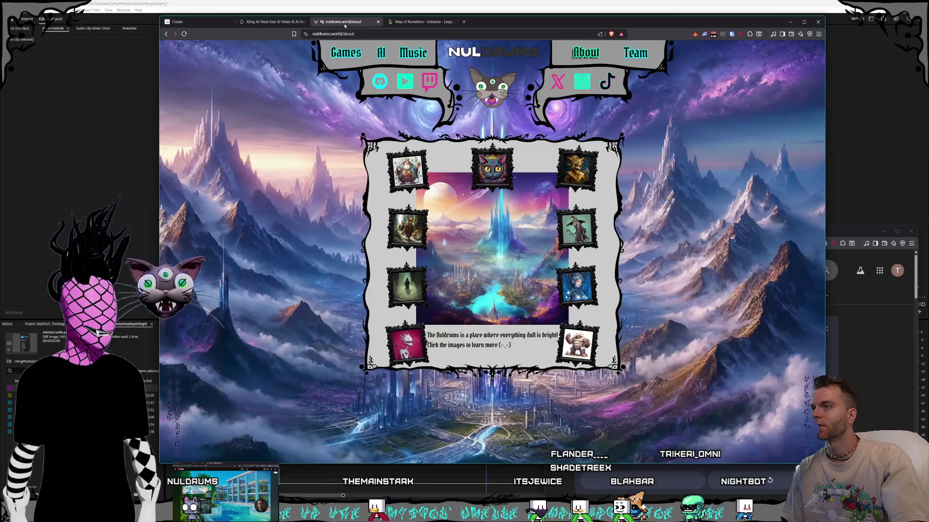
pyautogui.click(270, 23)
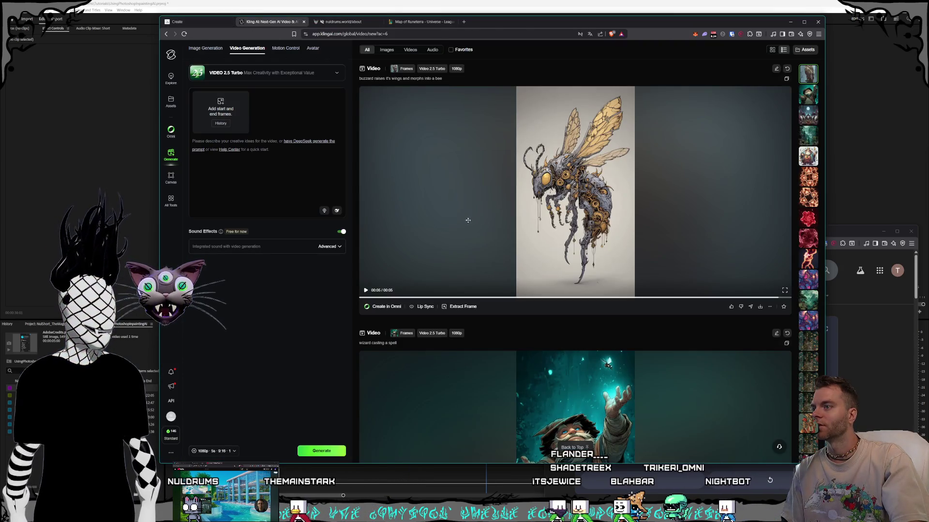
pyautogui.click(364, 109)
# Step: On the Midjourney creations page, open the three screaming statue faces image full size
pyautogui.click(190, 24)
pyautogui.scroll(-3, 483, 266)
pyautogui.scroll(3, 483, 266)
pyautogui.click(503, 297)
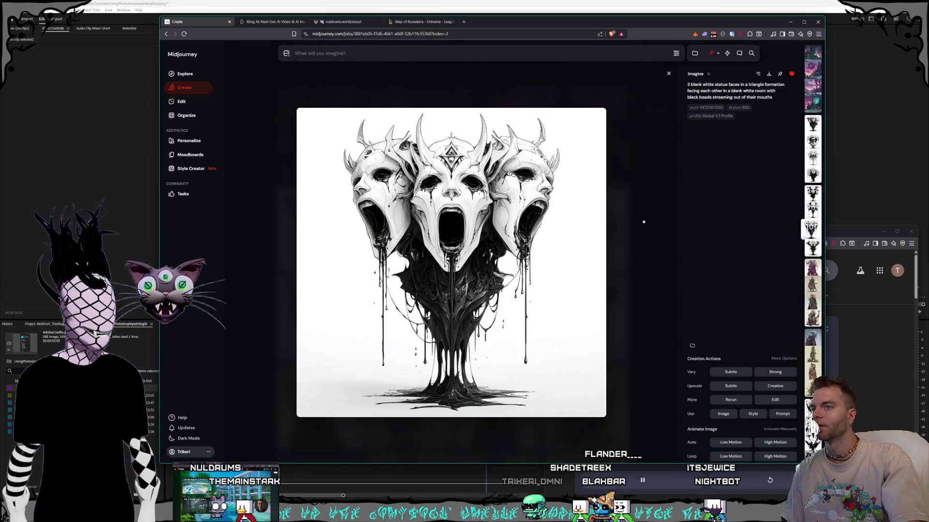
# Step: Close the opened image and browse down the Create feed, previewing a statue-faces sketch
pyautogui.click(644, 222)
pyautogui.scroll(-4, 522, 200)
pyautogui.scroll(-10, 523, 199)
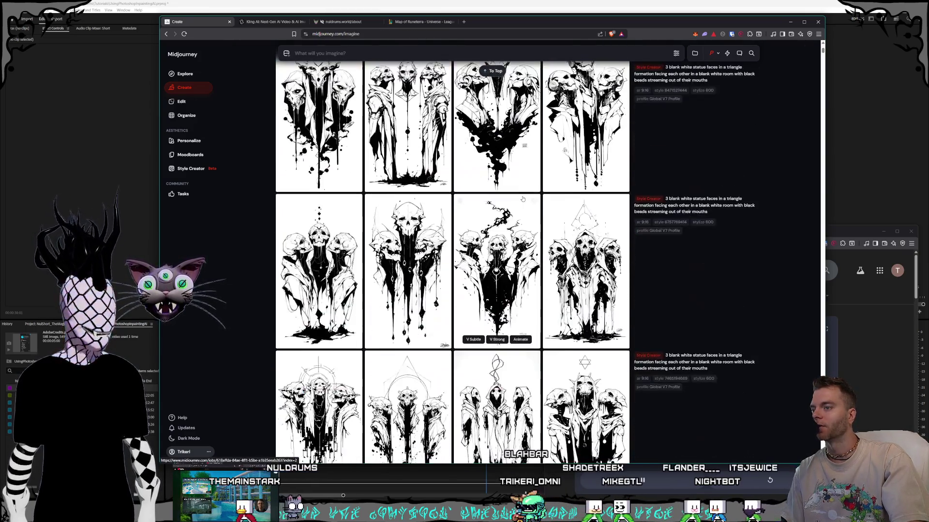
pyautogui.scroll(-3, 522, 195)
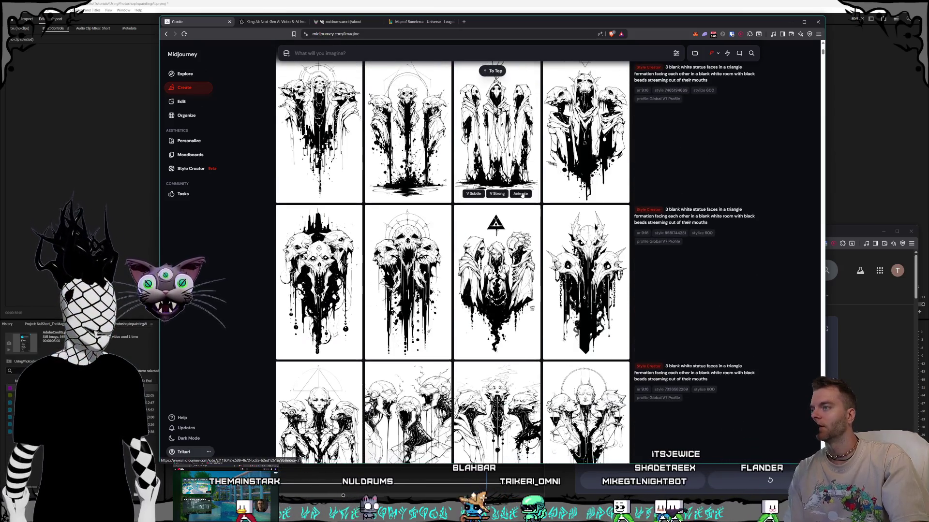
pyautogui.scroll(-4, 522, 194)
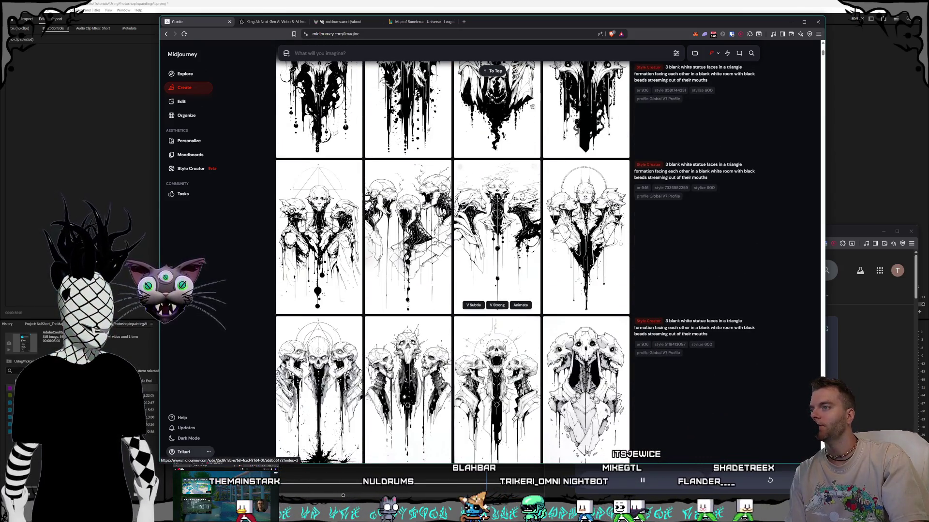
pyautogui.scroll(-1, 521, 194)
pyautogui.scroll(-10, 522, 193)
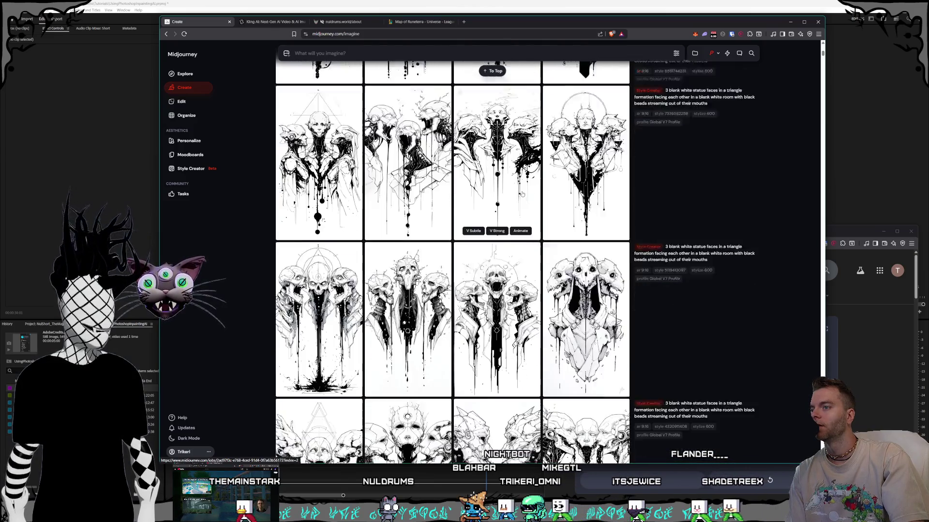
pyautogui.scroll(-3, 522, 193)
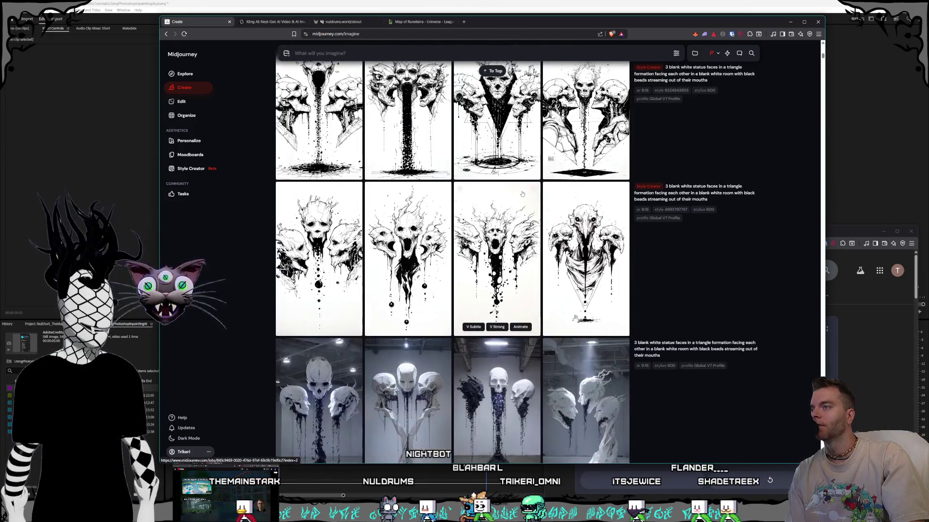
pyautogui.scroll(-4, 522, 193)
pyautogui.scroll(-5, 522, 194)
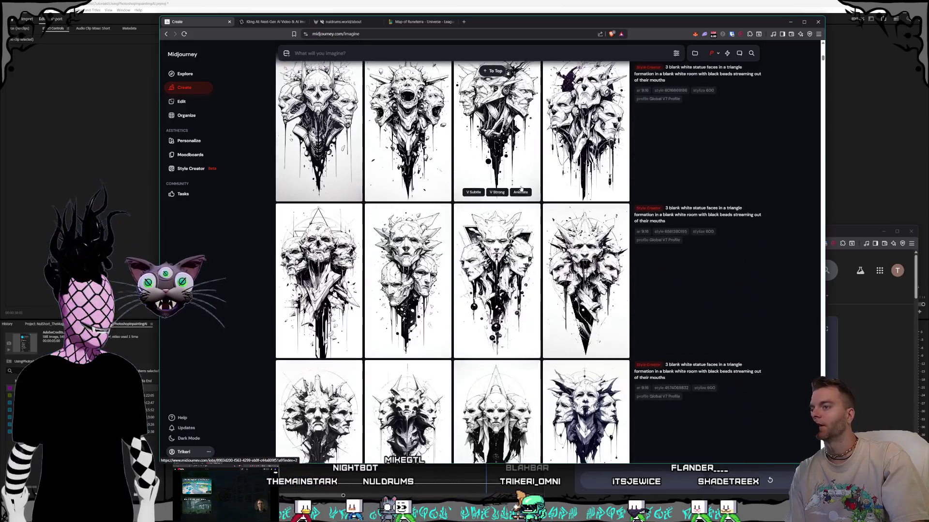
pyautogui.scroll(-5, 521, 189)
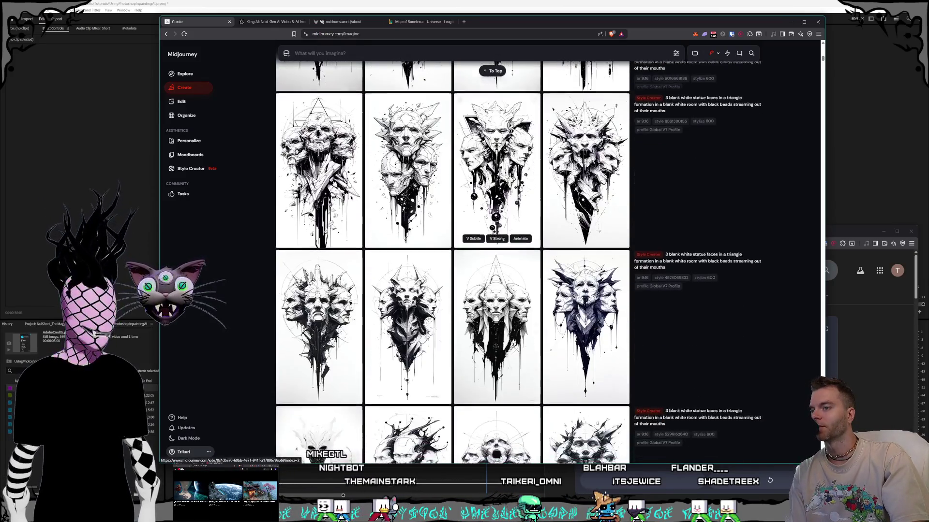
pyautogui.scroll(-1, 520, 189)
pyautogui.scroll(-1, 520, 188)
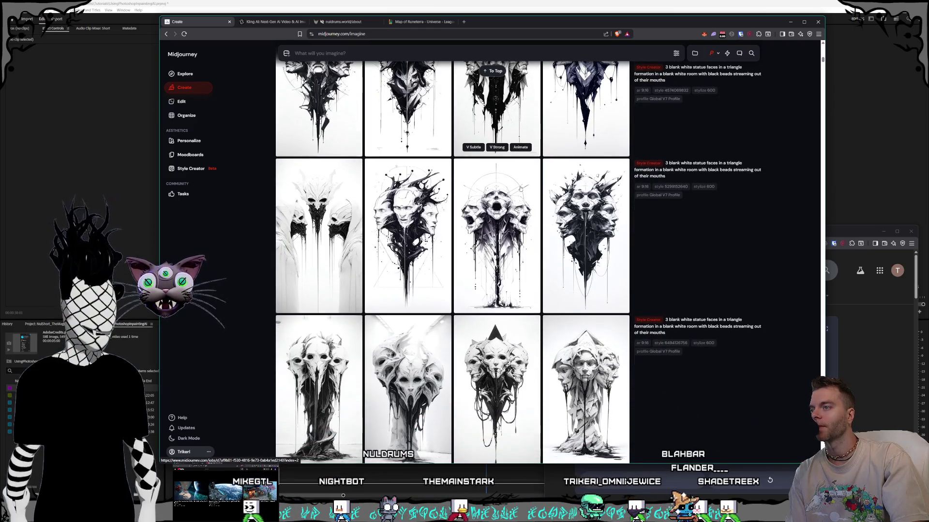
pyautogui.click(408, 242)
pyautogui.click(624, 260)
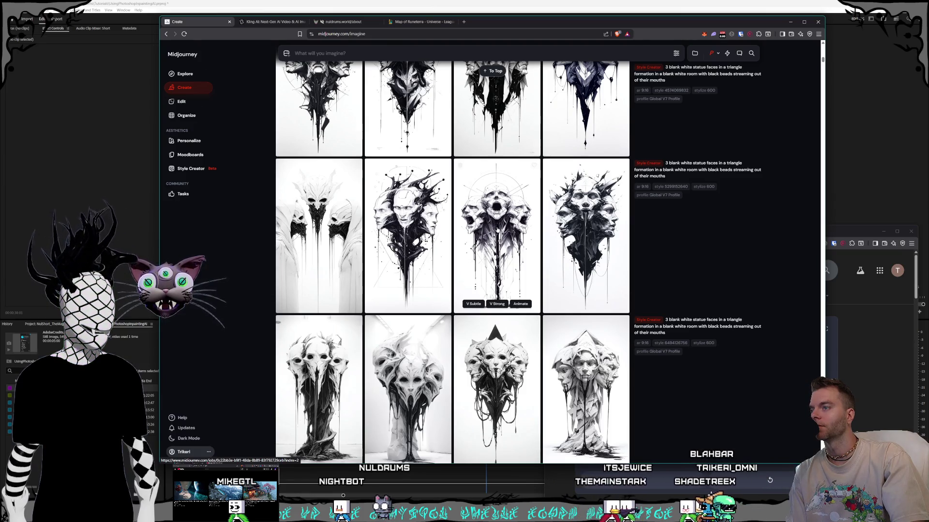
# Step: Open the third statue-faces image in the second row full size
pyautogui.scroll(-1, 497, 231)
pyautogui.click(442, 231)
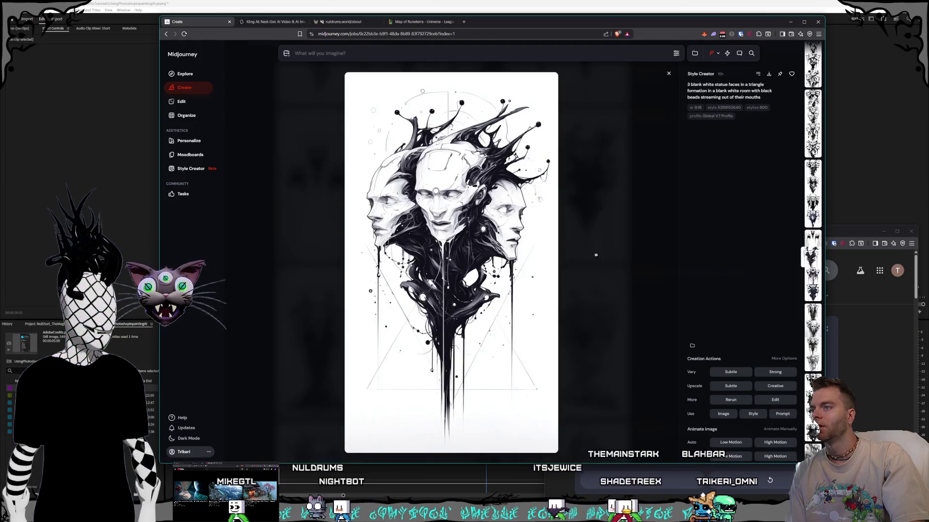
pyautogui.press('Escape')
pyautogui.scroll(-3, 508, 227)
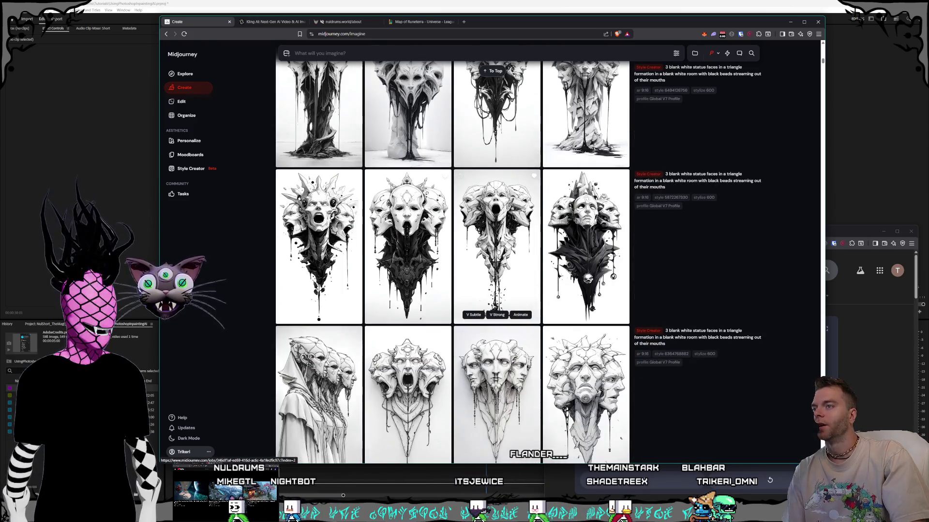
pyautogui.click(503, 225)
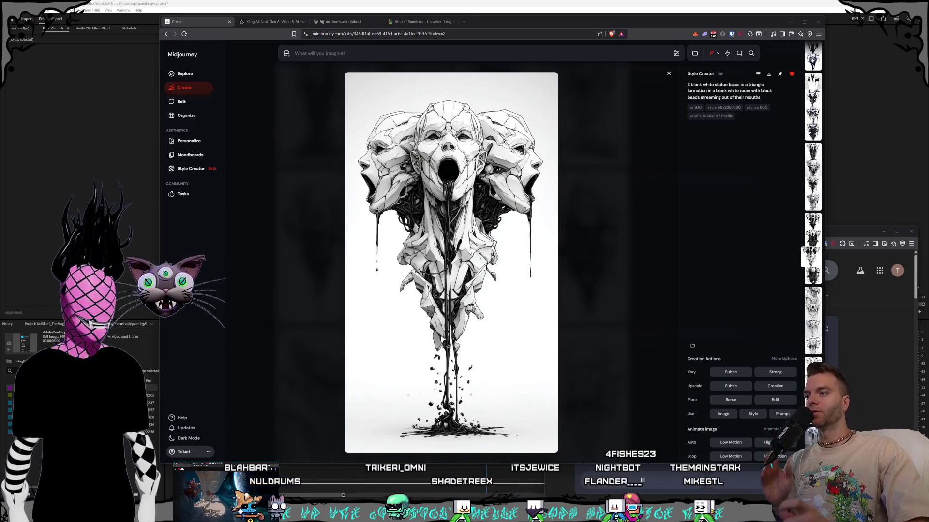
# Step: Focus the Midjourney browser window with the statue image open full size
pyautogui.click(201, 28)
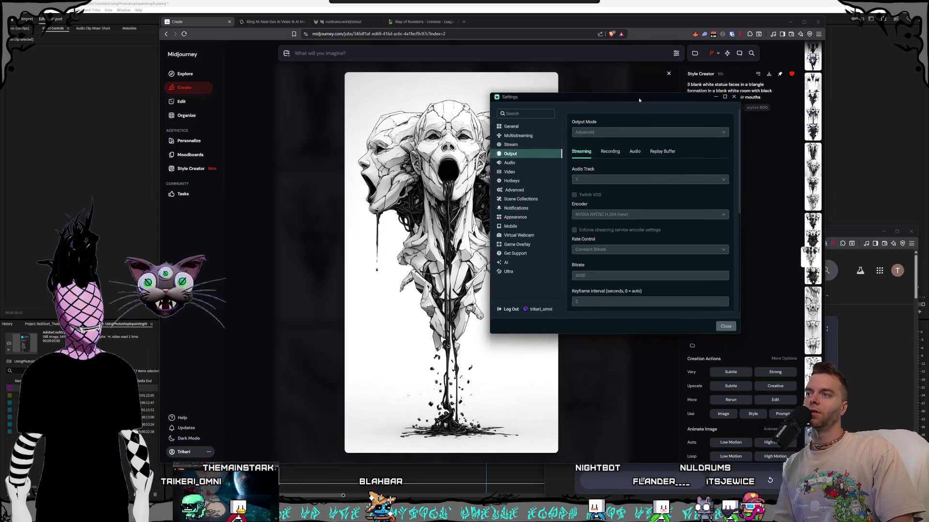
# Step: View the Audio device settings, enlarge the window, and inspect the Output audio tracks
pyautogui.click(480, 156)
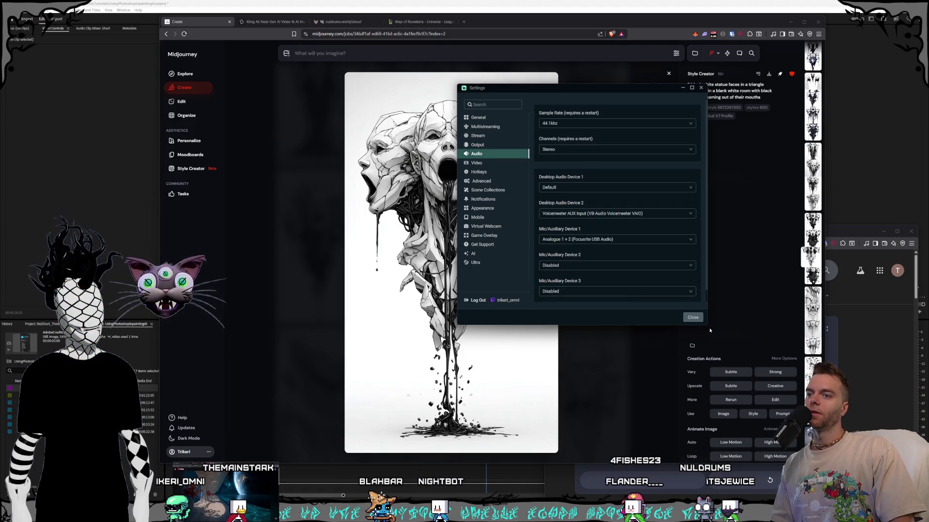
pyautogui.moveTo(707, 324); pyautogui.dragTo(803, 355)
pyautogui.moveTo(555, 88); pyautogui.dragTo(387, 78)
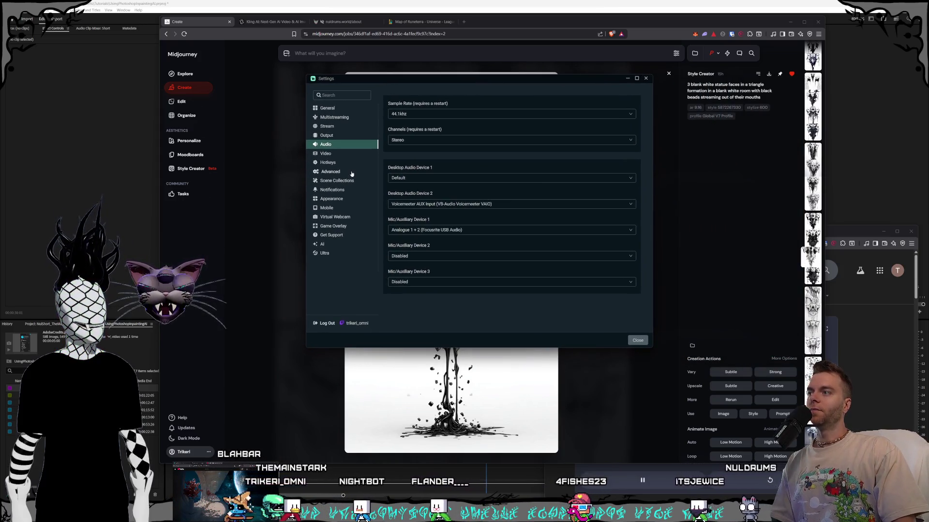
pyautogui.click(339, 136)
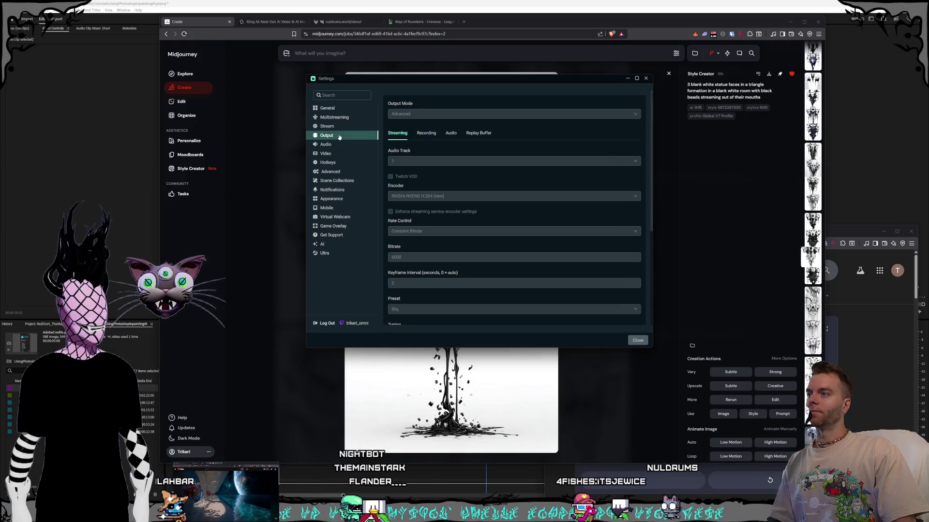
pyautogui.click(451, 133)
pyautogui.scroll(-5, 514, 245)
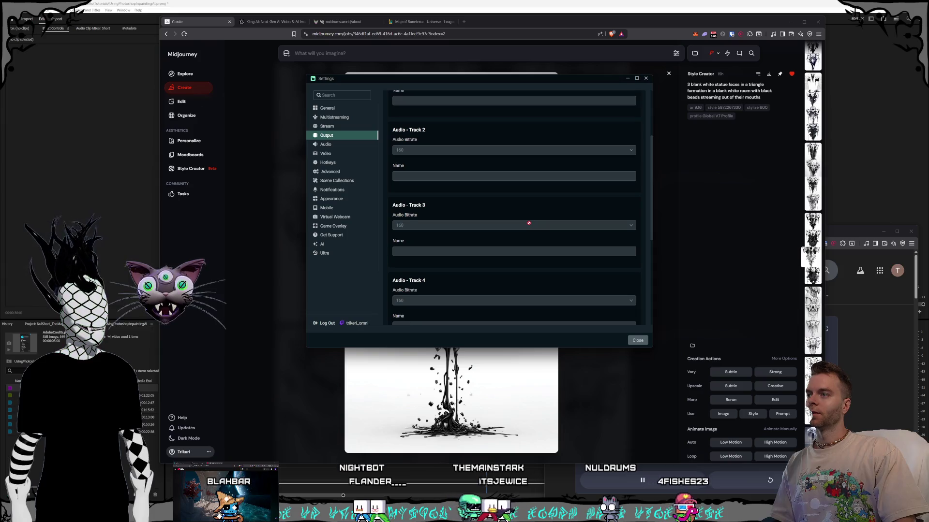
pyautogui.scroll(5, 528, 223)
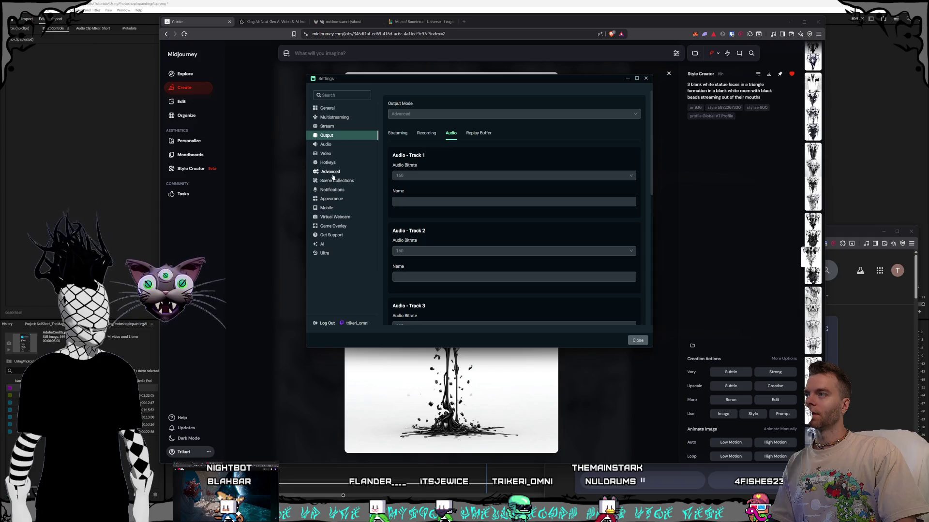
# Step: Browse the Stream and Advanced settings, then recheck the Output audio track bitrates
pyautogui.click(330, 127)
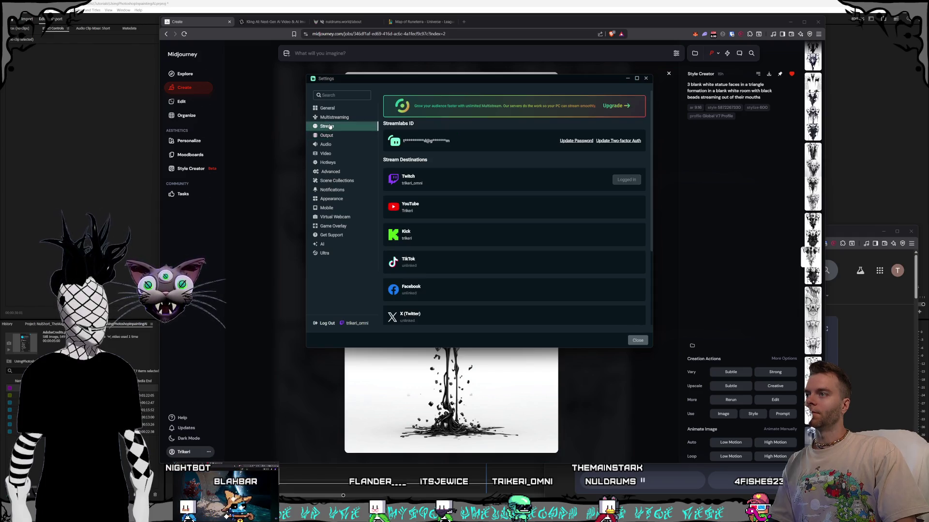
pyautogui.click(331, 172)
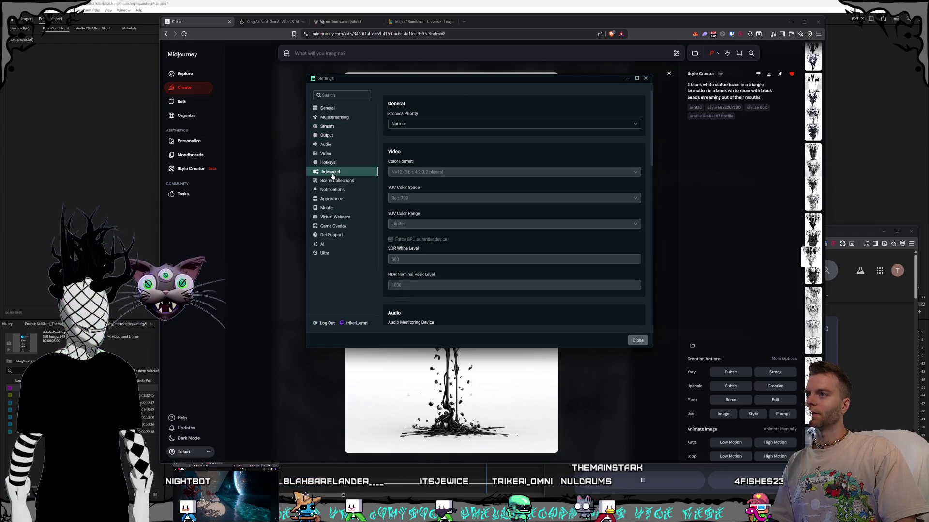
pyautogui.scroll(-3, 452, 191)
pyautogui.scroll(3, 452, 190)
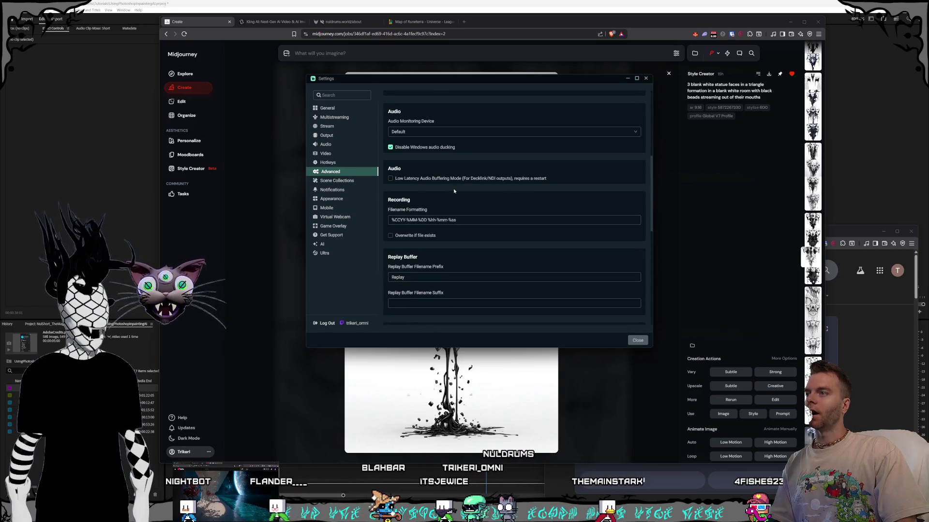
pyautogui.scroll(3, 452, 189)
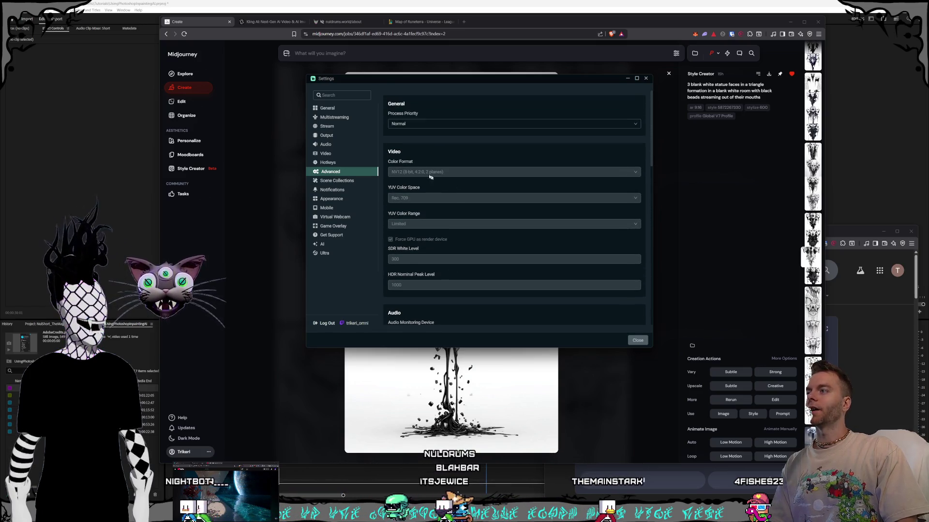
pyautogui.click(329, 136)
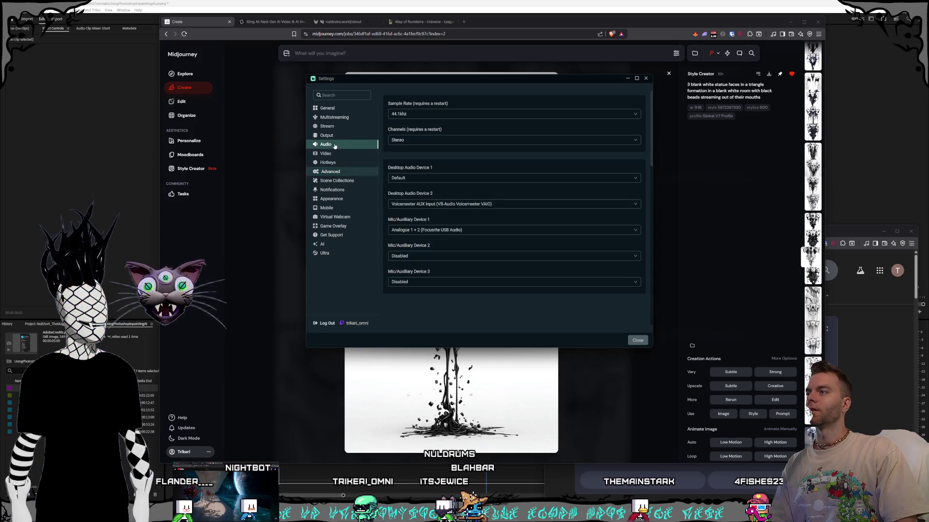
pyautogui.click(451, 133)
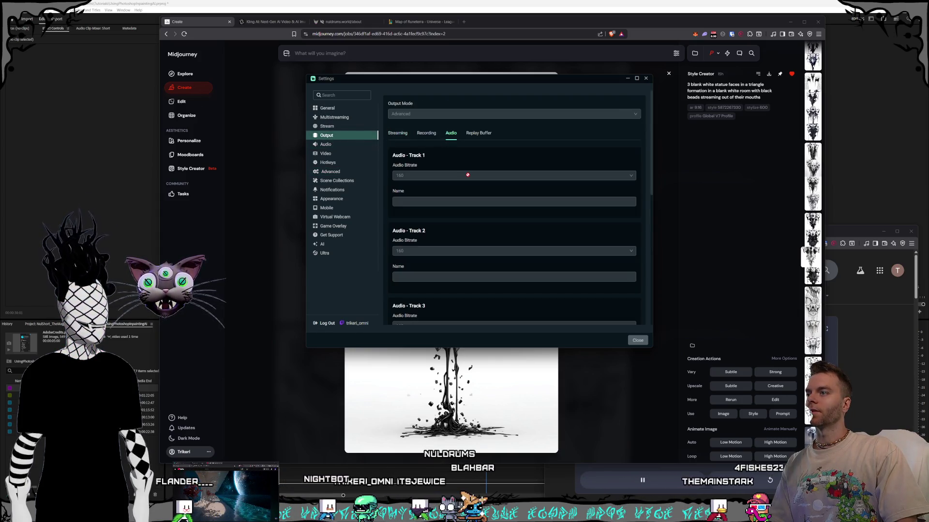
pyautogui.scroll(-3, 462, 197)
pyautogui.scroll(3, 411, 184)
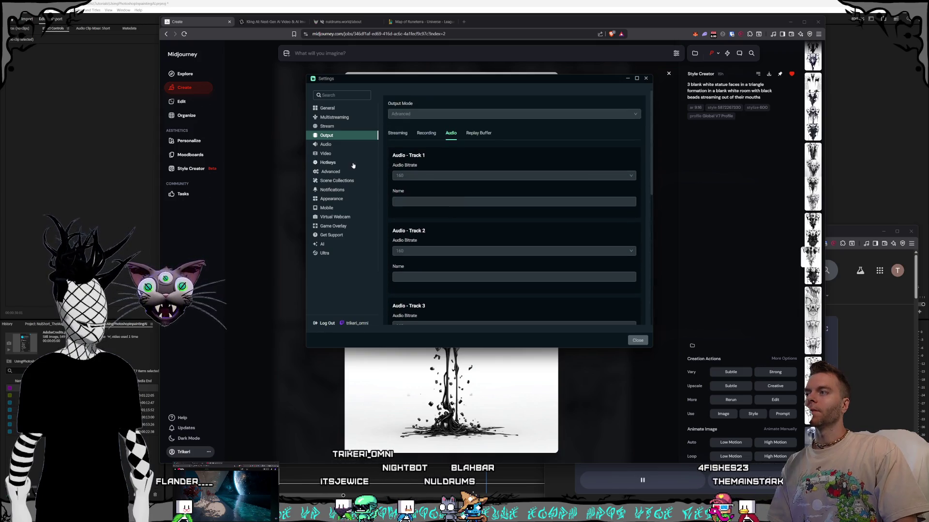
# Step: Return to Audio, move and close the Settings window, and open a new browser window
pyautogui.click(327, 145)
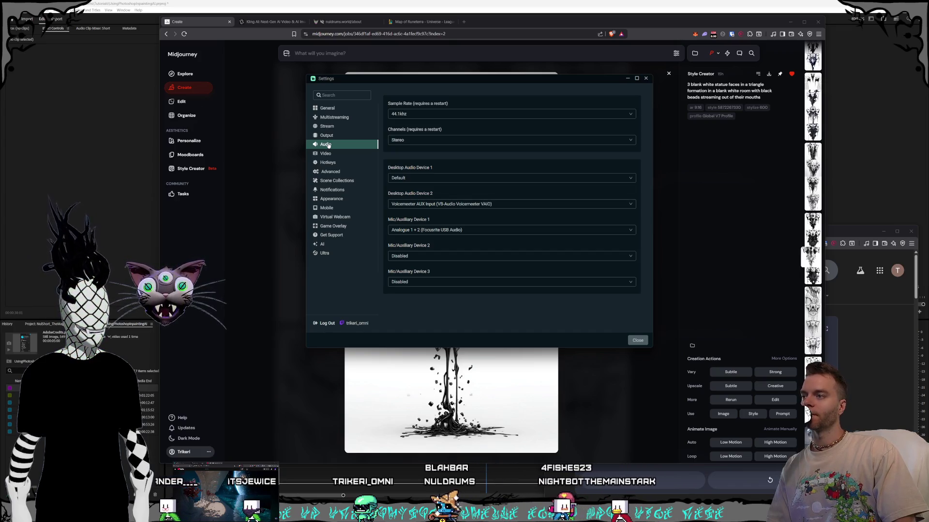
pyautogui.moveTo(464, 79)
pyautogui.mouseDown()
pyautogui.moveTo(546, 95)
pyautogui.moveTo(512, 90)
pyautogui.mouseUp()
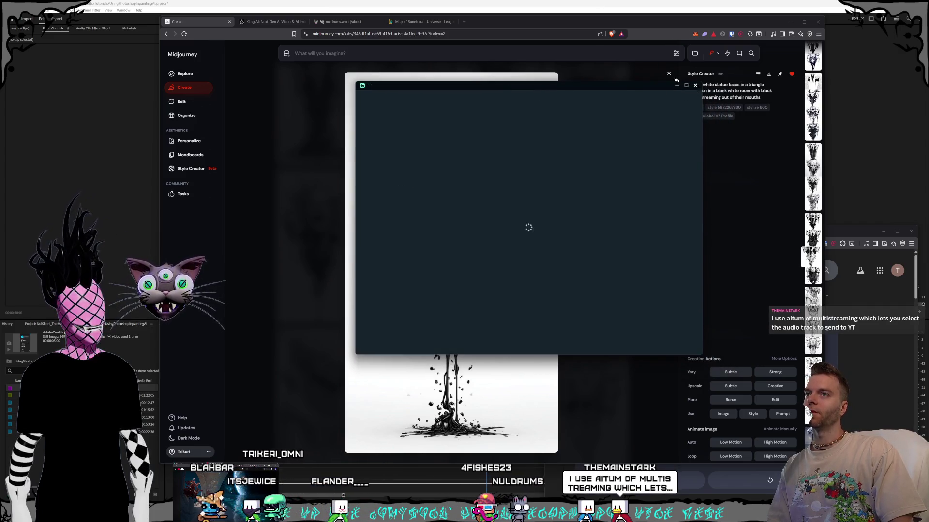
pyautogui.click(539, 20)
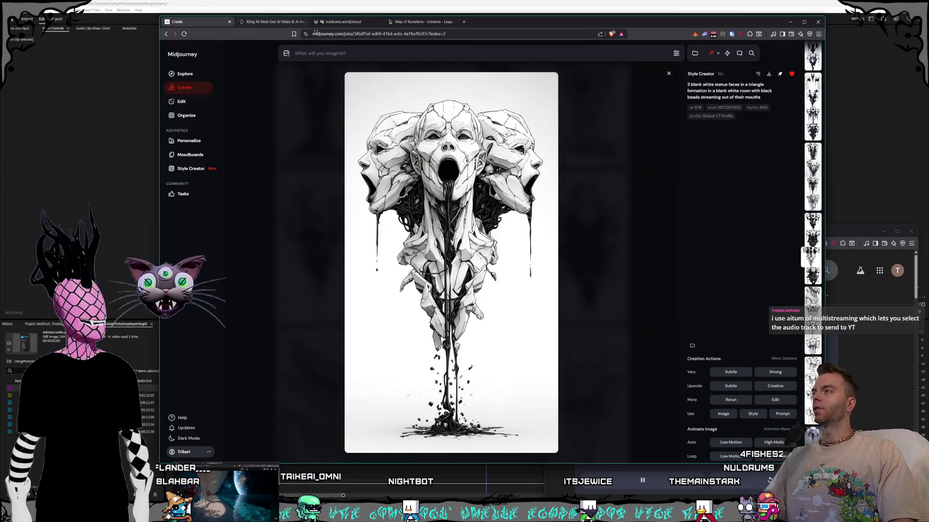
pyautogui.hotkey('ctrl', 'n')
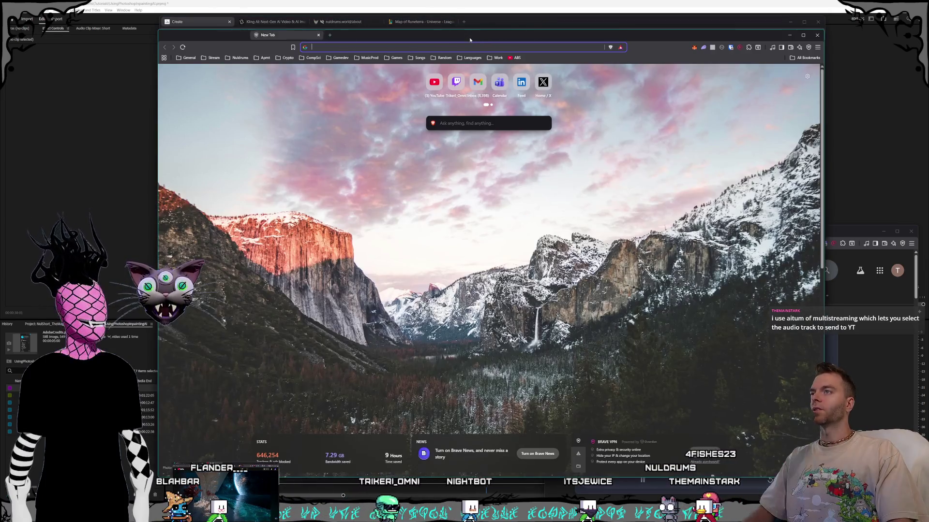
# Step: Position the new Brave window, check and minimize Voicemeeter Potato, then return to Premiere Pro
pyautogui.moveTo(469, 39); pyautogui.dragTo(480, 34)
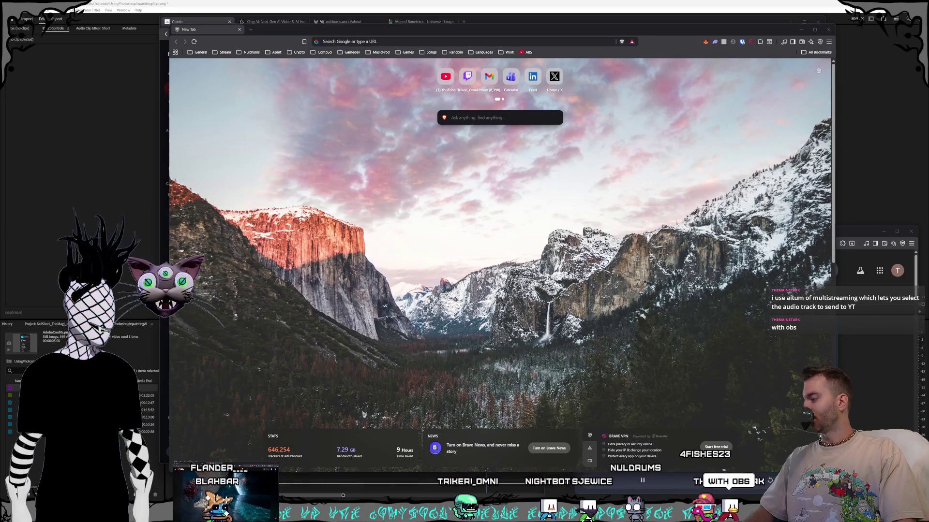
pyautogui.moveTo(541, 172)
pyautogui.mouseDown()
pyautogui.moveTo(368, 124)
pyautogui.moveTo(379, 129)
pyautogui.mouseUp()
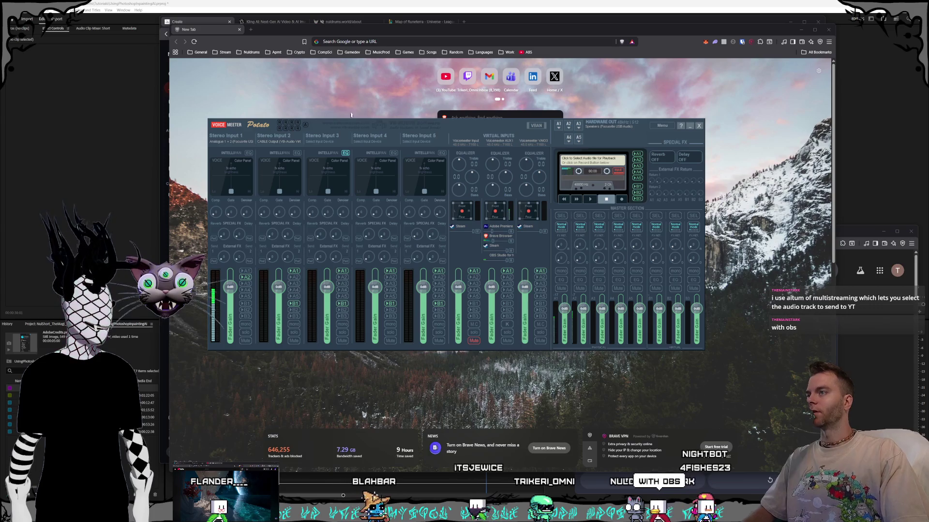
pyautogui.press('super+Down')
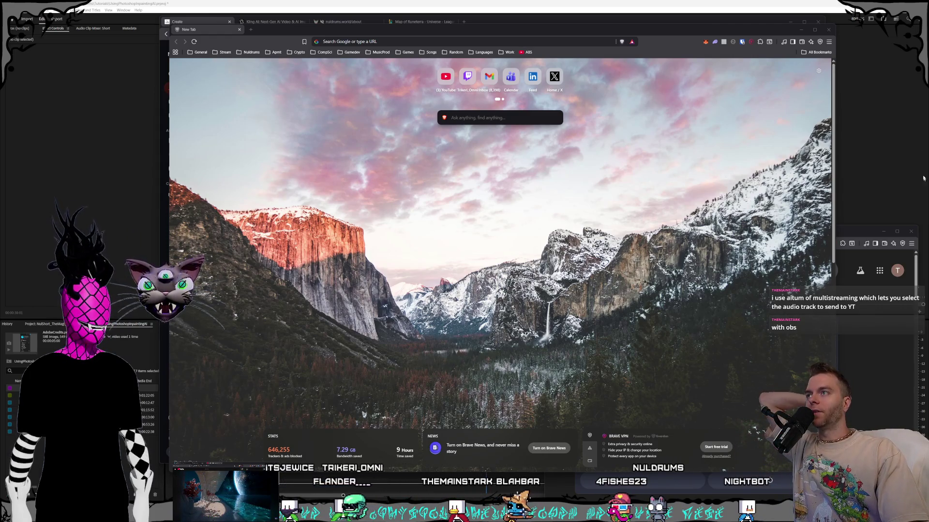
pyautogui.click(575, 2)
# Step: Play the Short from 0, jump to about 24 seconds, then switch back to Brave
pyautogui.moveTo(471, 341); pyautogui.dragTo(244, 341)
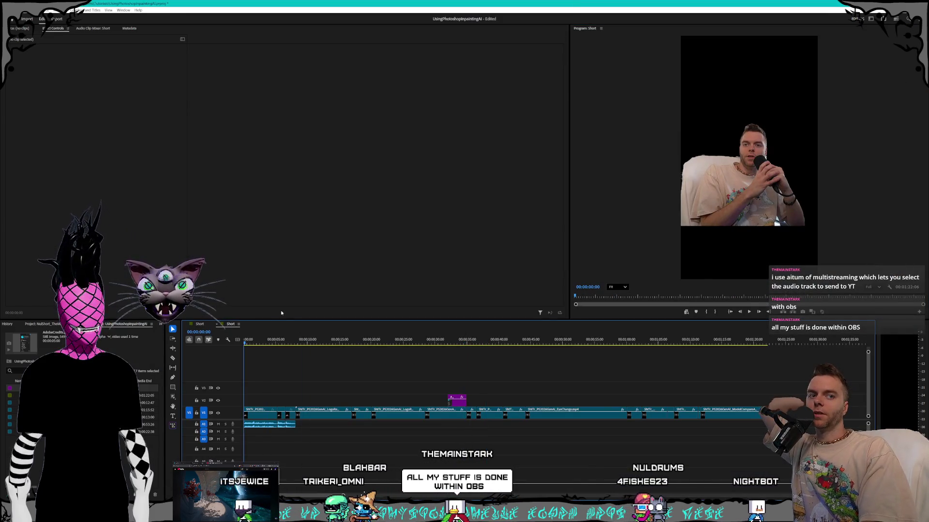
pyautogui.press('space')
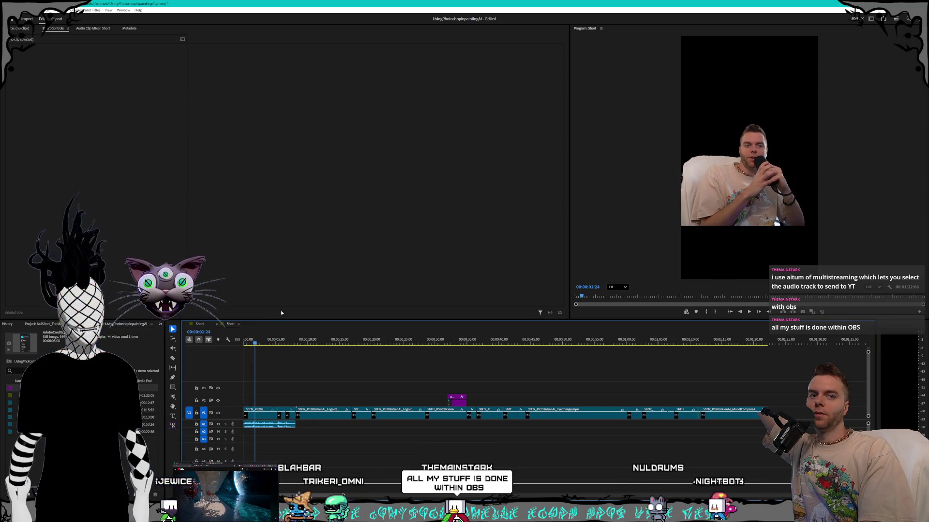
pyautogui.click(400, 341)
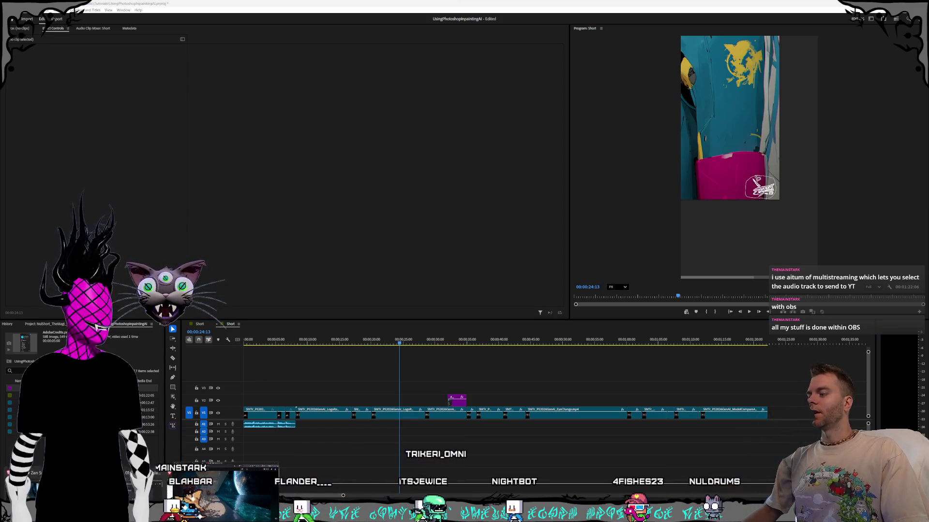
pyautogui.hotkey('alt', 'Tab')
pyautogui.hotkey('alt', 'Tab')
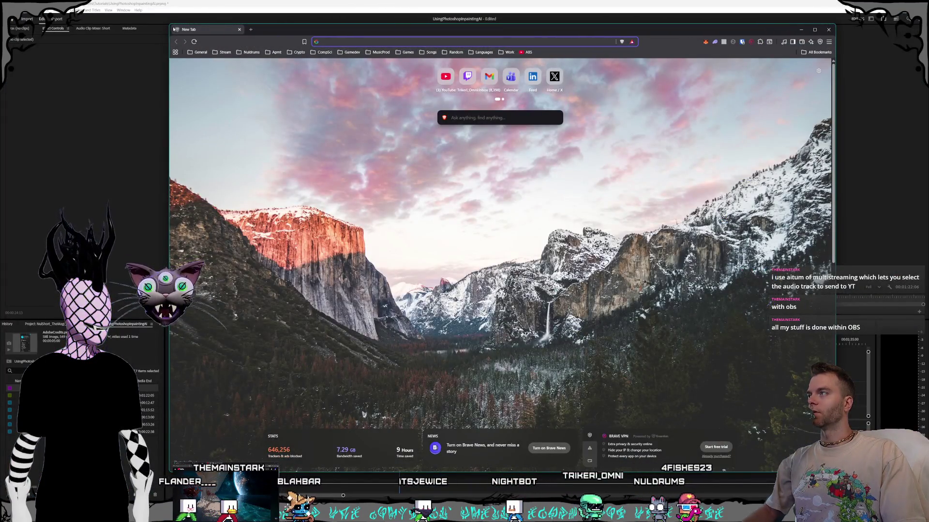
# Step: Shrink the Brave window and move it up and to the left
pyautogui.moveTo(169, 27); pyautogui.dragTo(247, 75)
pyautogui.moveTo(368, 85)
pyautogui.mouseDown()
pyautogui.moveTo(306, 59)
pyautogui.moveTo(309, 68)
pyautogui.moveTo(308, 59)
pyautogui.mouseUp()
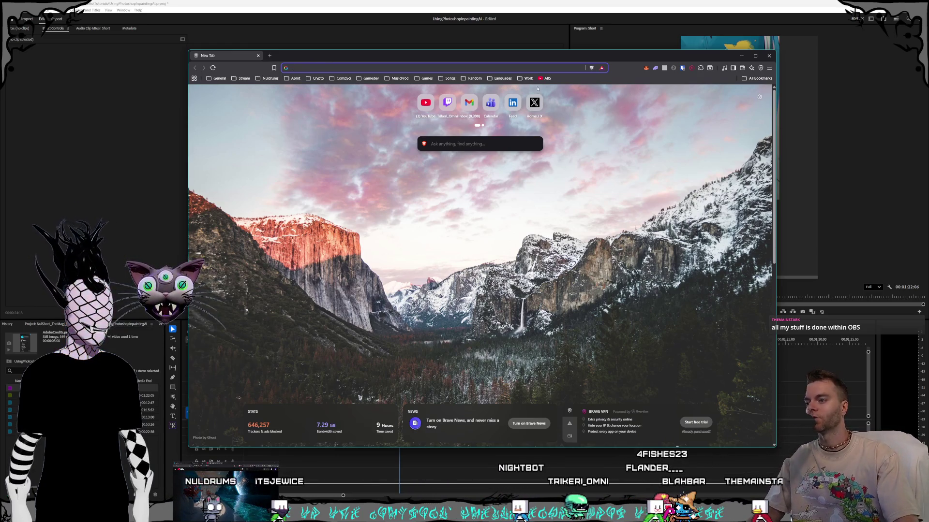
pyautogui.moveTo(402, 59); pyautogui.dragTo(401, 57)
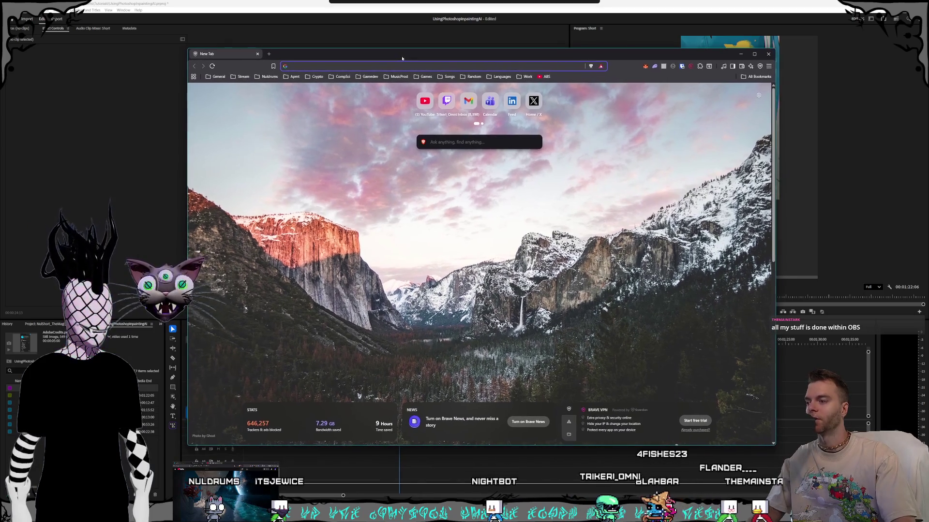
# Step: Search Google for 'aitum multistreaming'
pyautogui.write('ait')
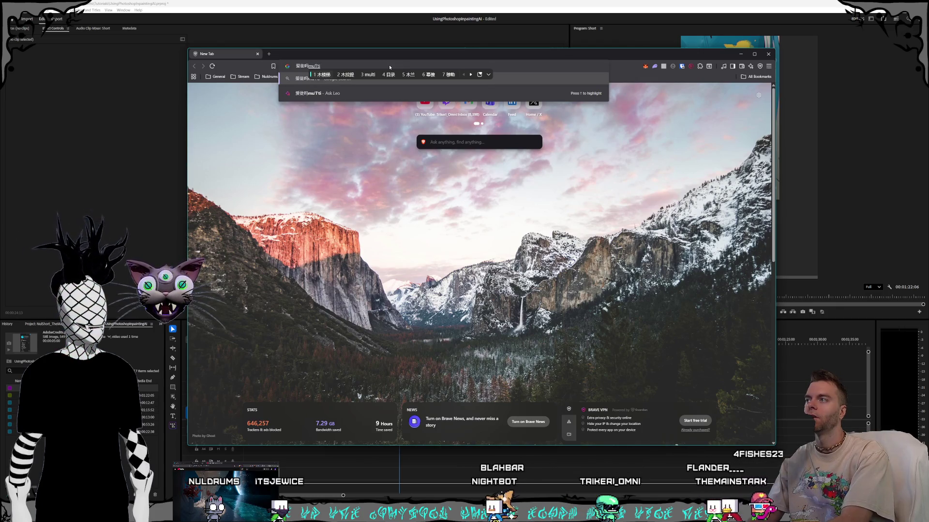
pyautogui.press('Escape')
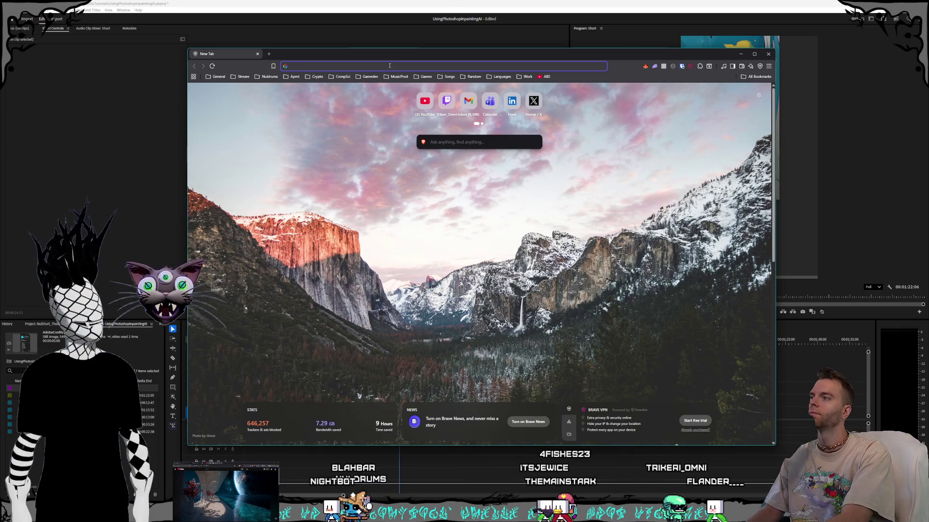
pyautogui.write('ob')
pyautogui.press('BackSpace')
pyautogui.press('BackSpace')
pyautogui.write('ai')
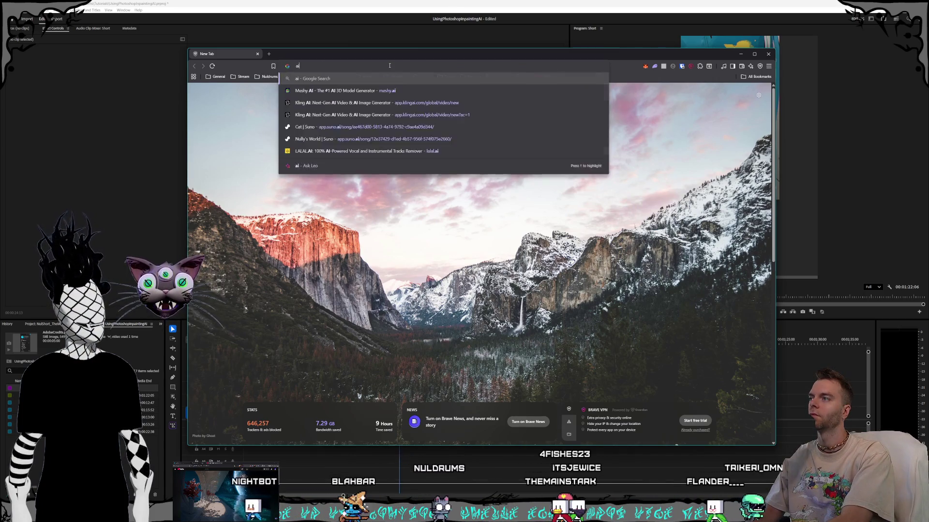
pyautogui.write('tum multistreaming')
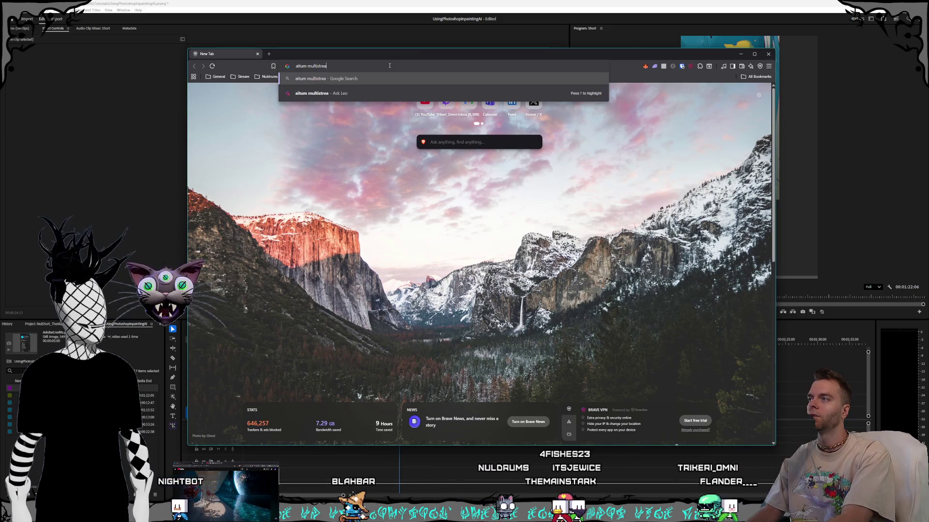
pyautogui.press('Return')
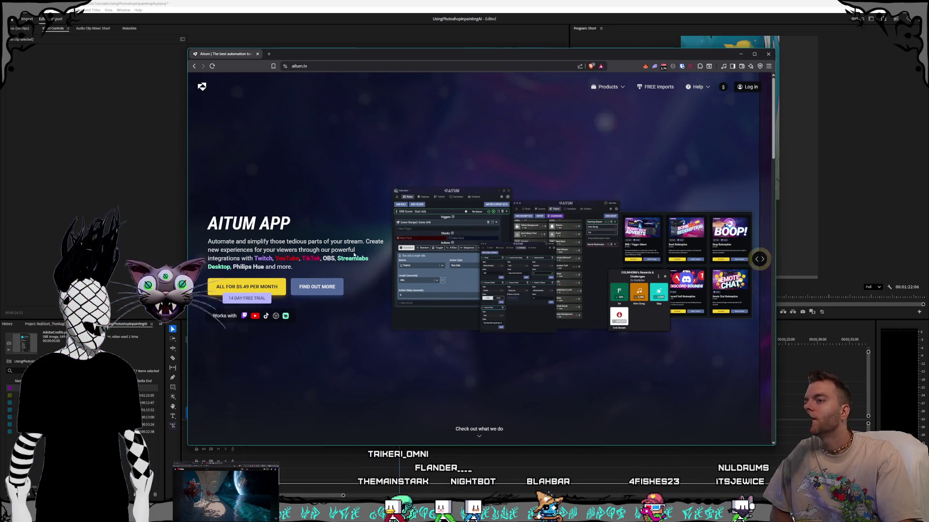
# Step: Bookmark the aitum.tv homepage and save it into a folder picked from the full folder tree
pyautogui.click(273, 68)
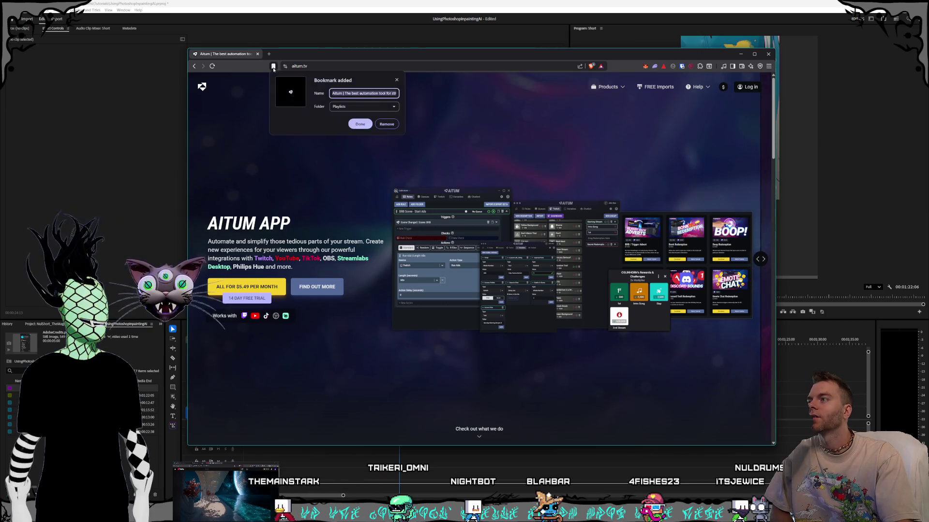
pyautogui.click(370, 109)
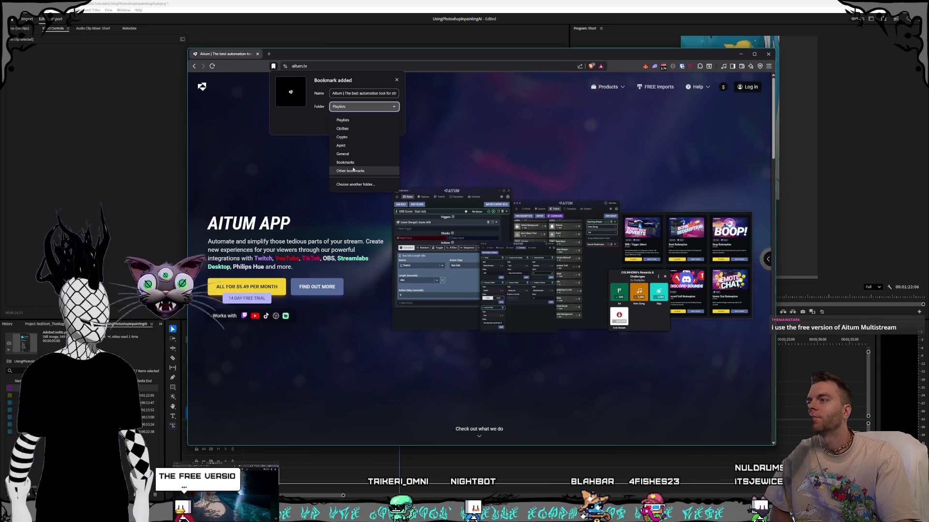
pyautogui.click(364, 106)
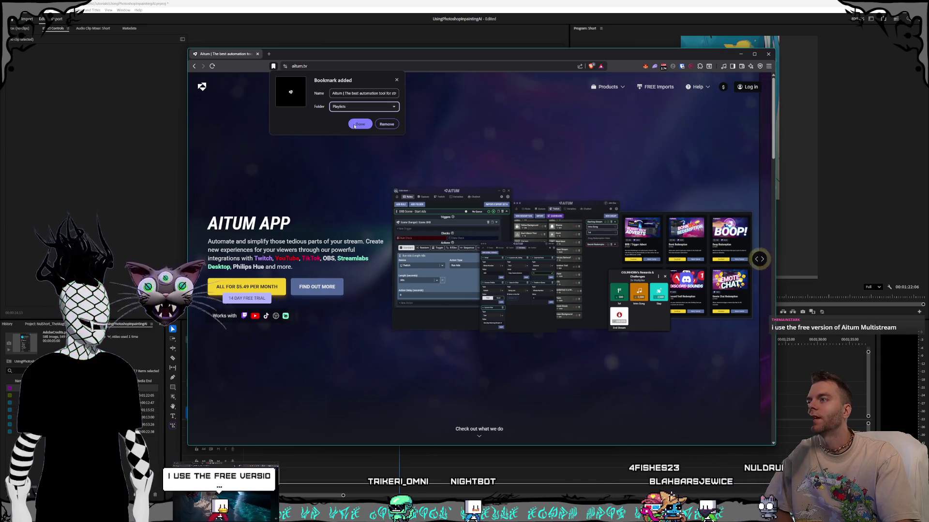
pyautogui.click(363, 106)
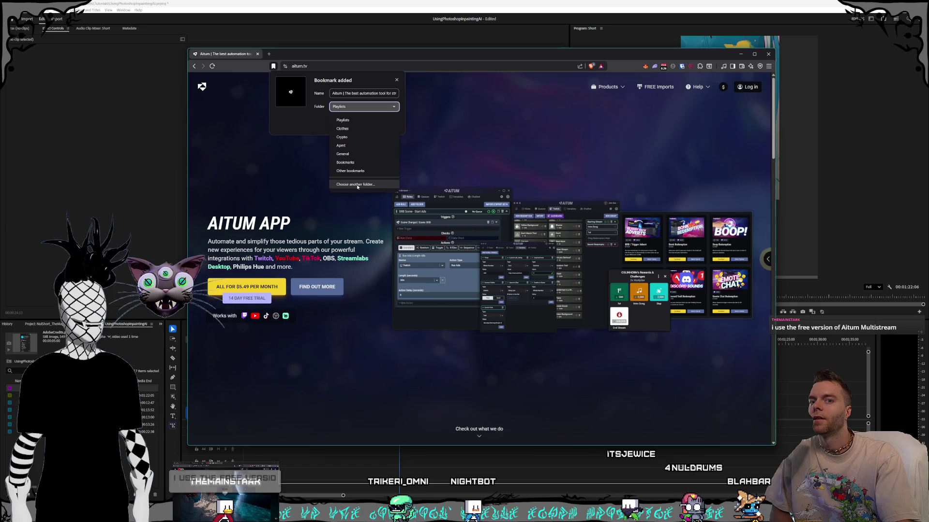
pyautogui.click(357, 186)
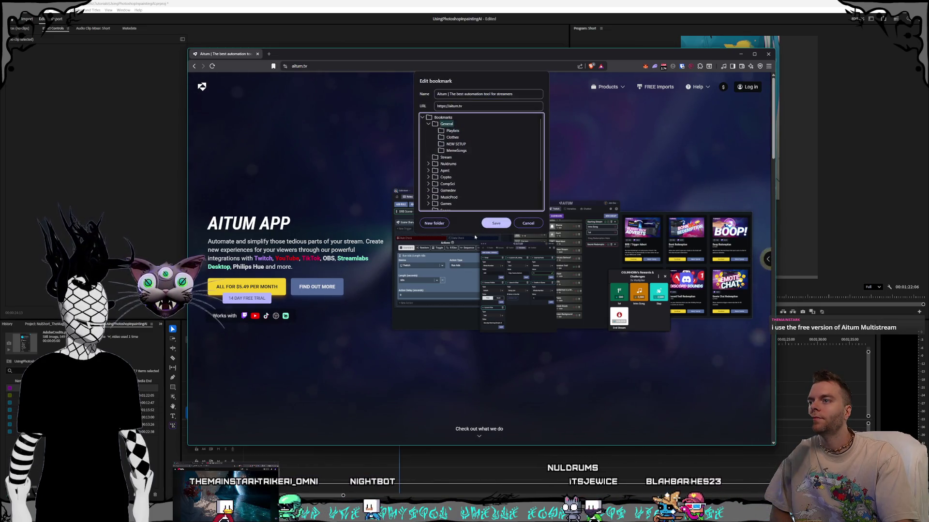
pyautogui.click(489, 223)
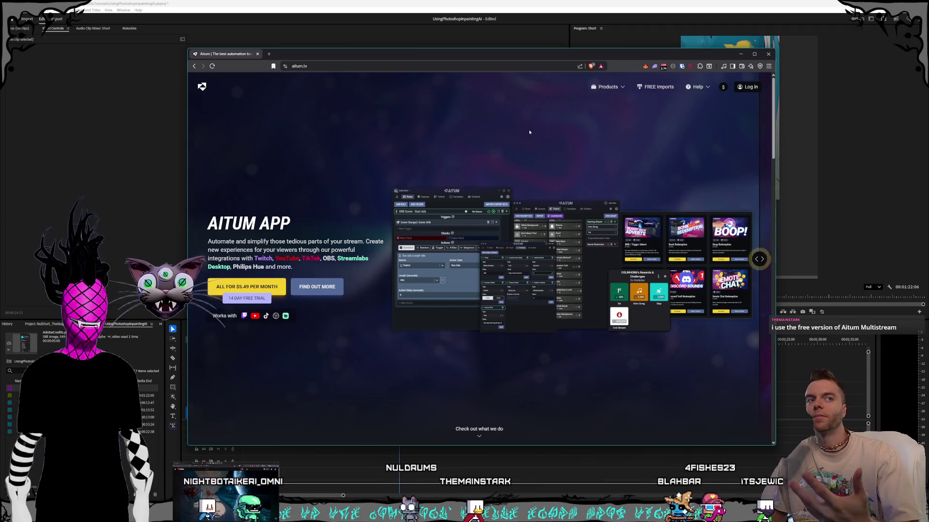
# Step: Bring the YouTube window forward and scroll through the Sakura Zen Space Garden video's expanded description
pyautogui.moveTo(0, 87)
pyautogui.mouseDown()
pyautogui.moveTo(58, 89)
pyautogui.moveTo(393, 34)
pyautogui.mouseUp()
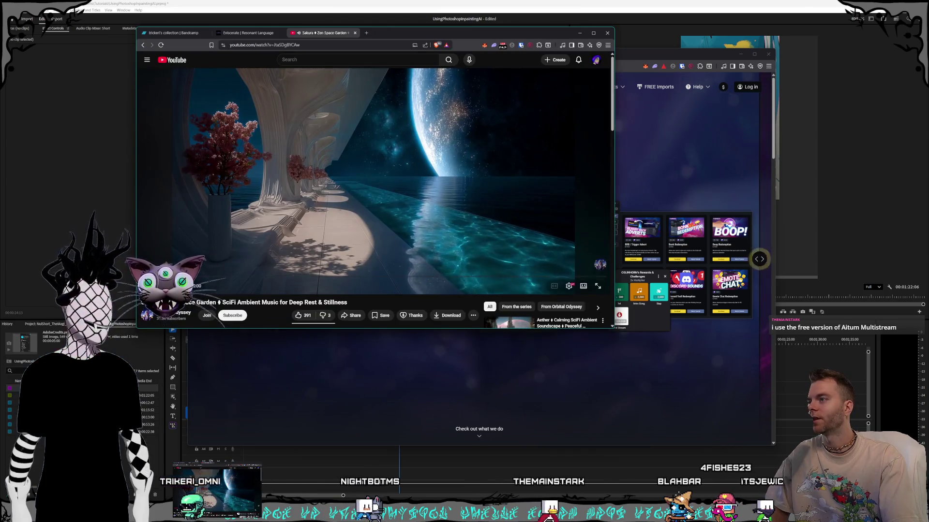
pyautogui.scroll(-1, 243, 303)
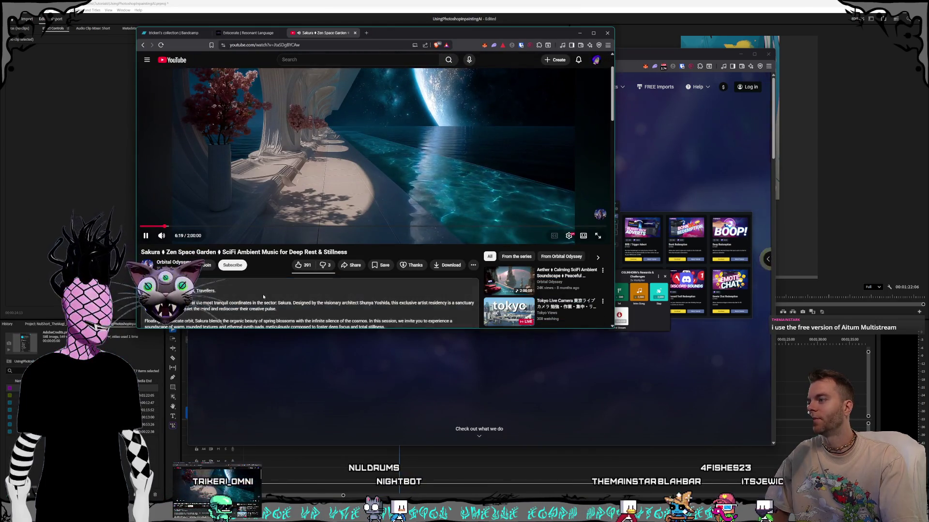
pyautogui.click(263, 294)
pyautogui.scroll(-1, 263, 294)
pyautogui.scroll(-2, 268, 288)
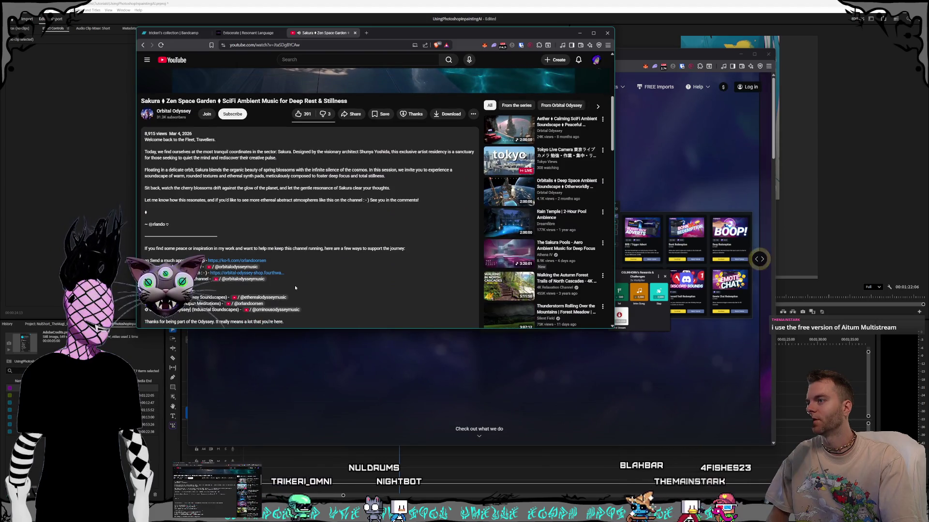
pyautogui.scroll(-1, 292, 283)
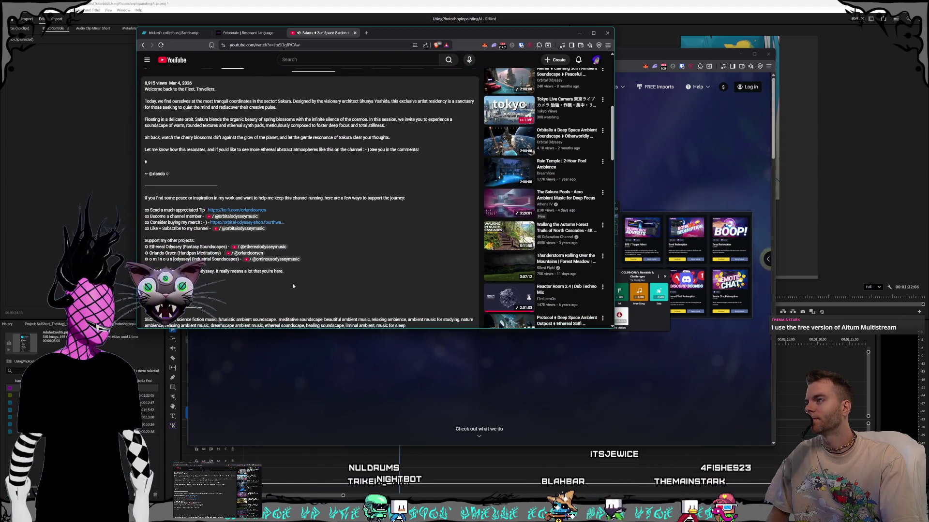
pyautogui.scroll(-1, 292, 284)
pyautogui.scroll(-1, 292, 286)
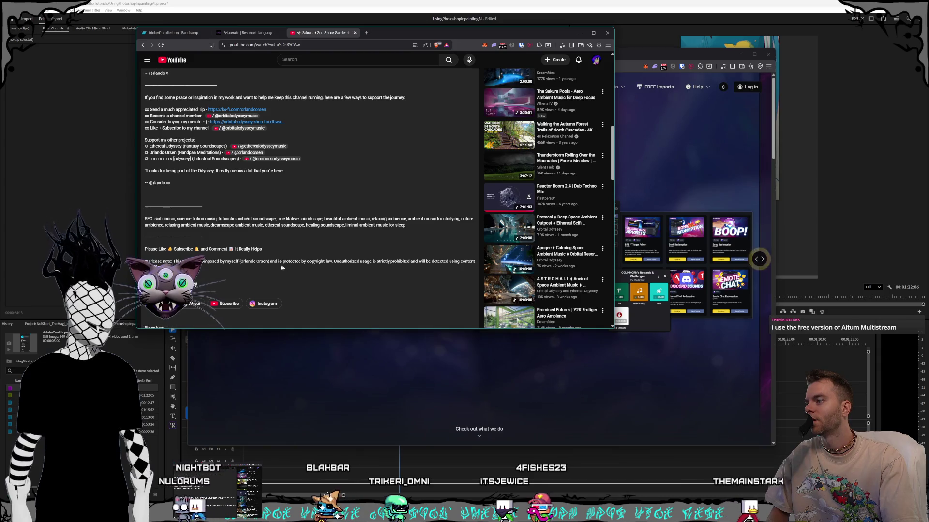
pyautogui.scroll(-1, 281, 272)
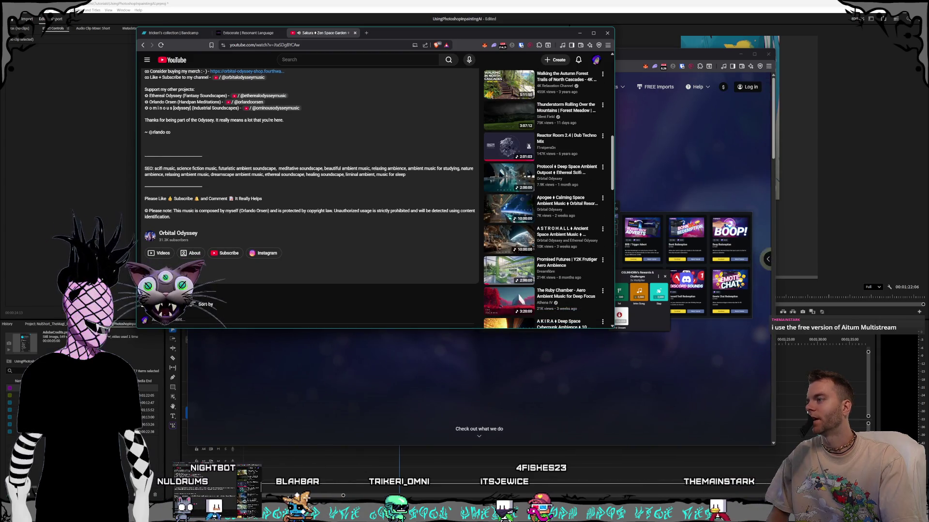
pyautogui.scroll(10, 469, 53)
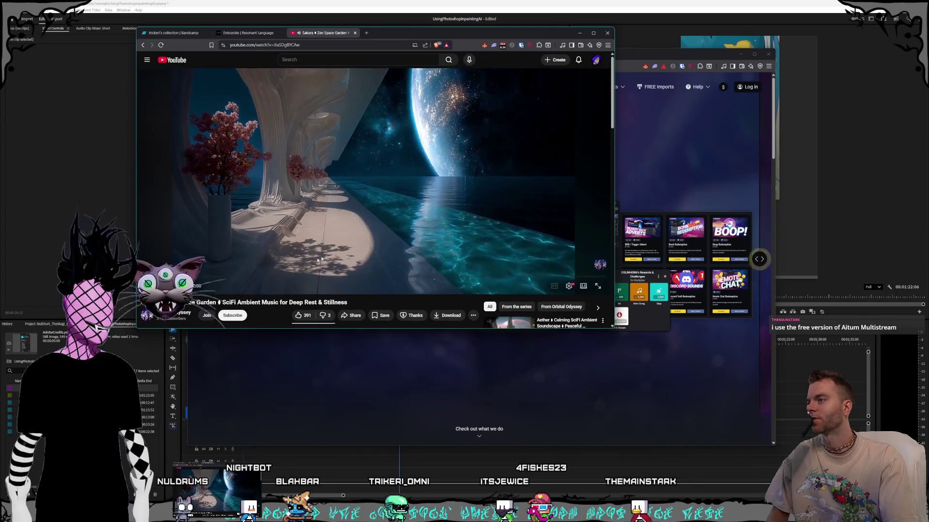
# Step: Minimize the YouTube and Aitum browser windows
pyautogui.click(579, 33)
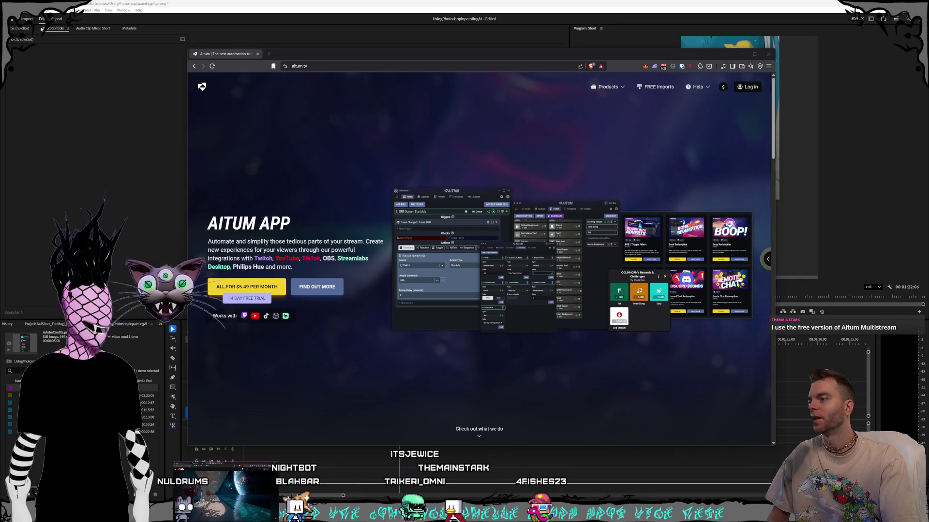
pyautogui.click(254, 54)
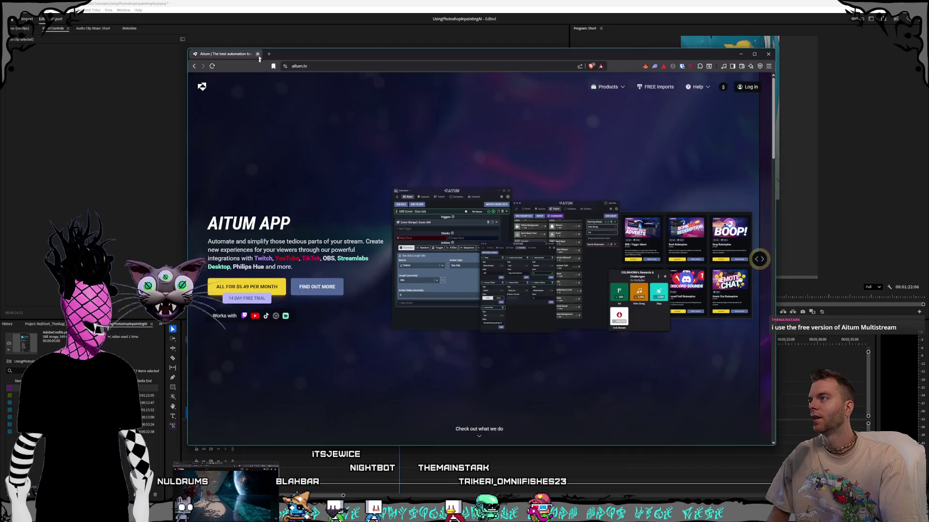
pyautogui.click(740, 53)
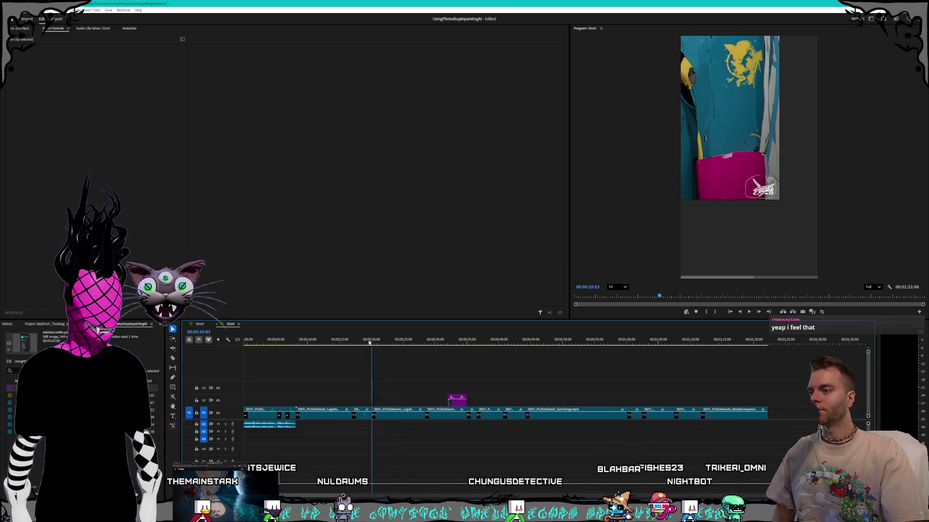
# Step: Play the Short in the Program monitor starting from 00:00:00:00
pyautogui.moveTo(376, 342); pyautogui.dragTo(231, 329)
pyautogui.click(748, 311)
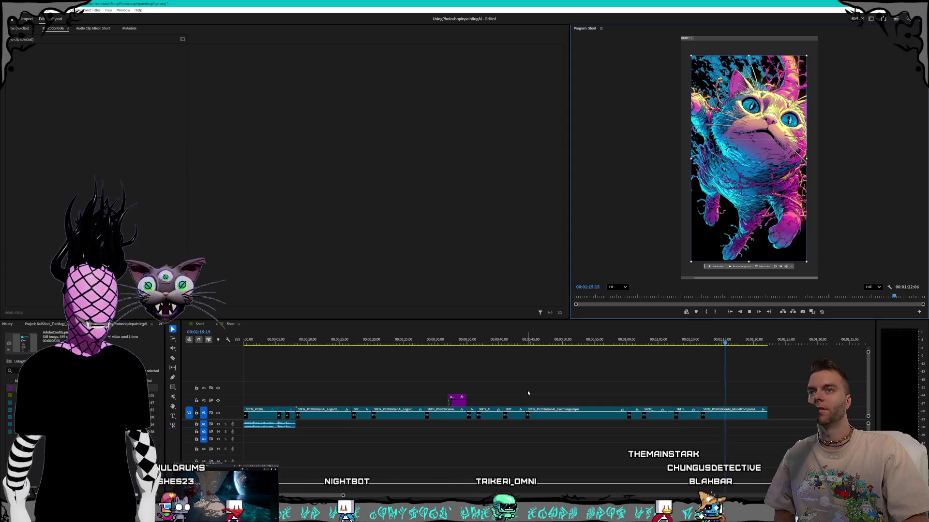
# Step: Stop playback, scrub through the cat credits image, then jump back to the Photoshop capture near 00:00:13:24
pyautogui.click(664, 340)
pyautogui.moveTo(664, 340); pyautogui.dragTo(706, 334)
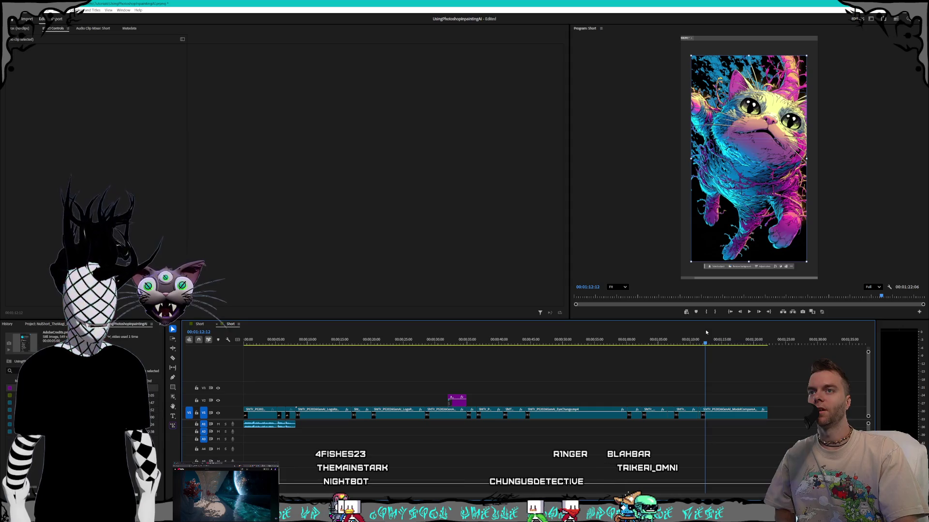
pyautogui.moveTo(705, 333)
pyautogui.mouseDown()
pyautogui.moveTo(772, 327)
pyautogui.moveTo(783, 343)
pyautogui.mouseUp()
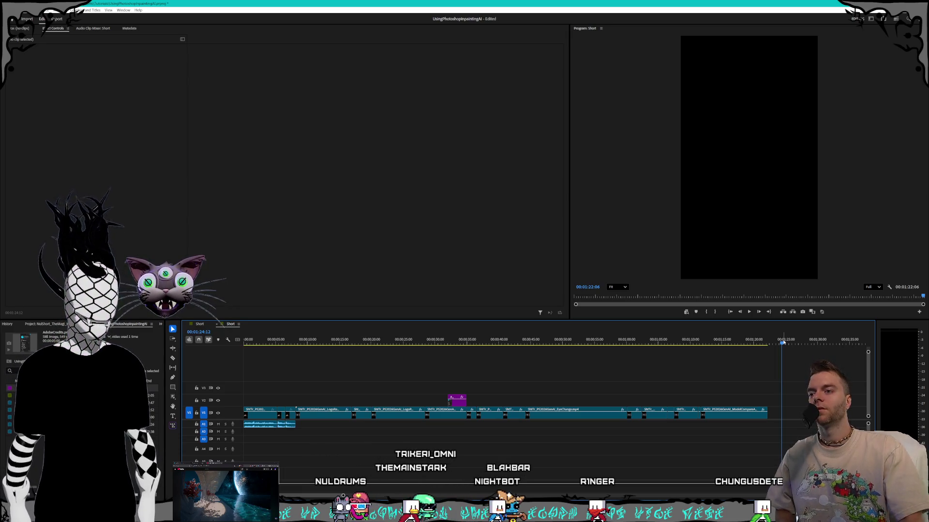
pyautogui.click(578, 341)
pyautogui.moveTo(578, 342)
pyautogui.mouseDown()
pyautogui.moveTo(636, 342)
pyautogui.moveTo(522, 341)
pyautogui.moveTo(636, 342)
pyautogui.mouseUp()
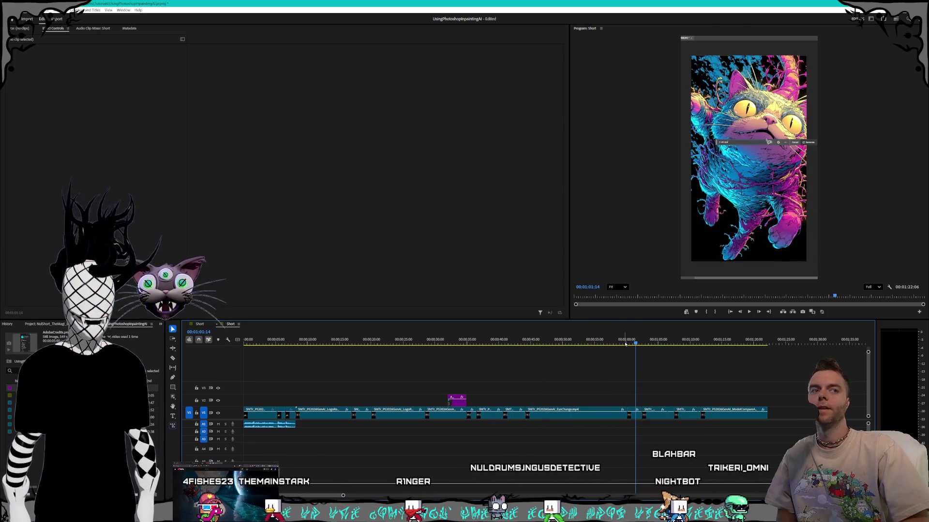
pyautogui.click(331, 342)
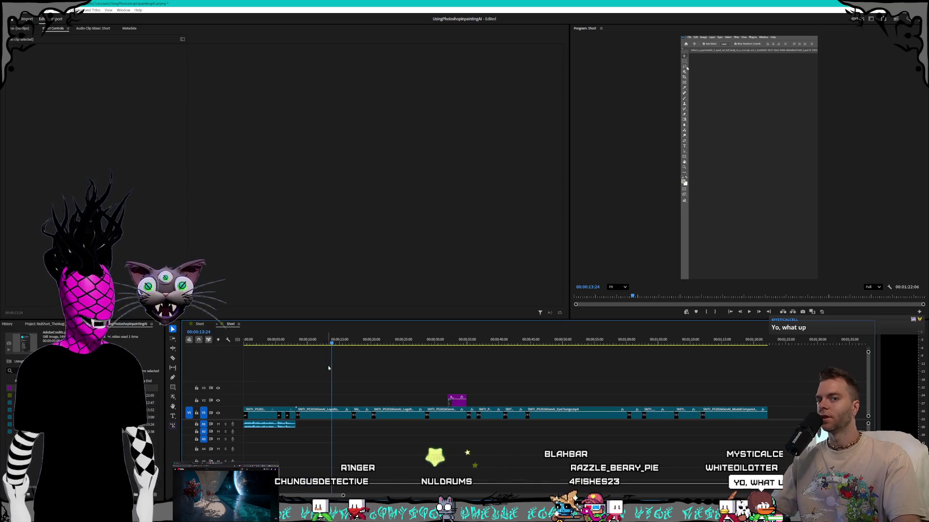
pyautogui.click(162, 487)
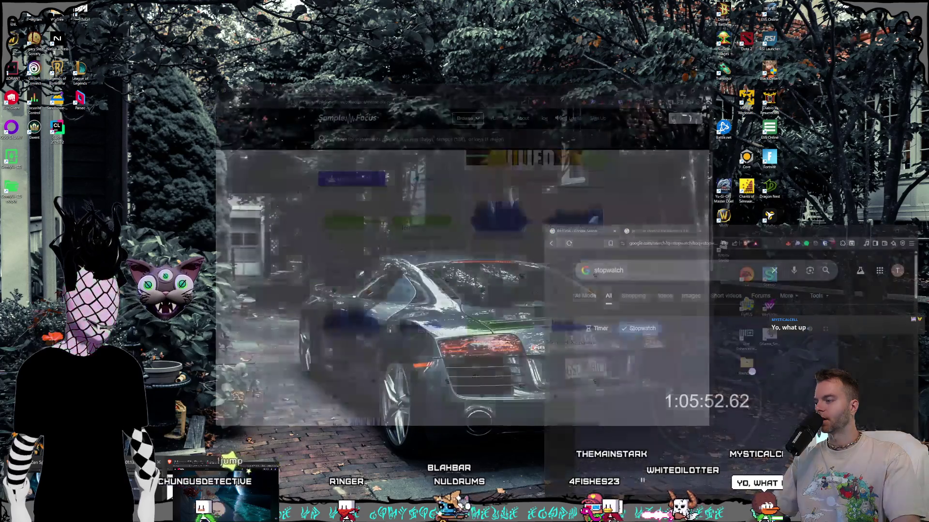
# Step: Replace the old Google query with 'suno ai' and run the search
pyautogui.click(223, 488)
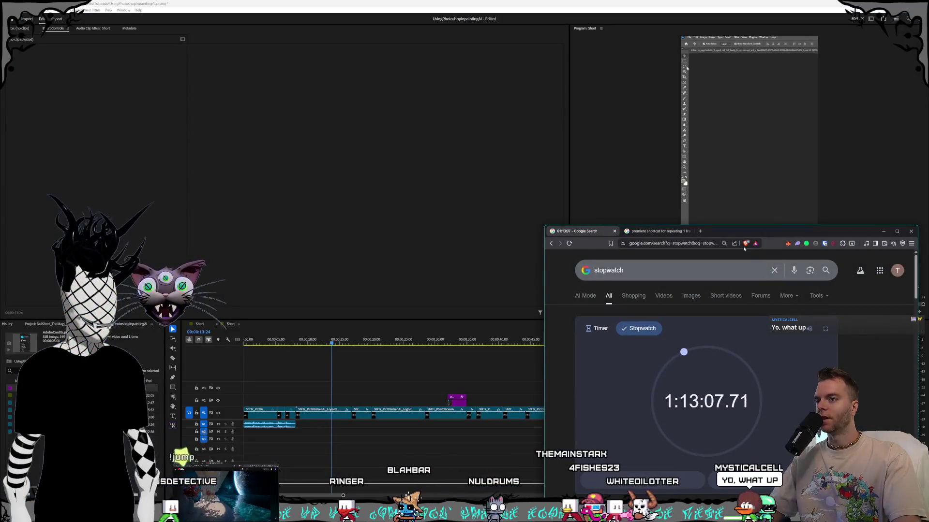
pyautogui.click(669, 232)
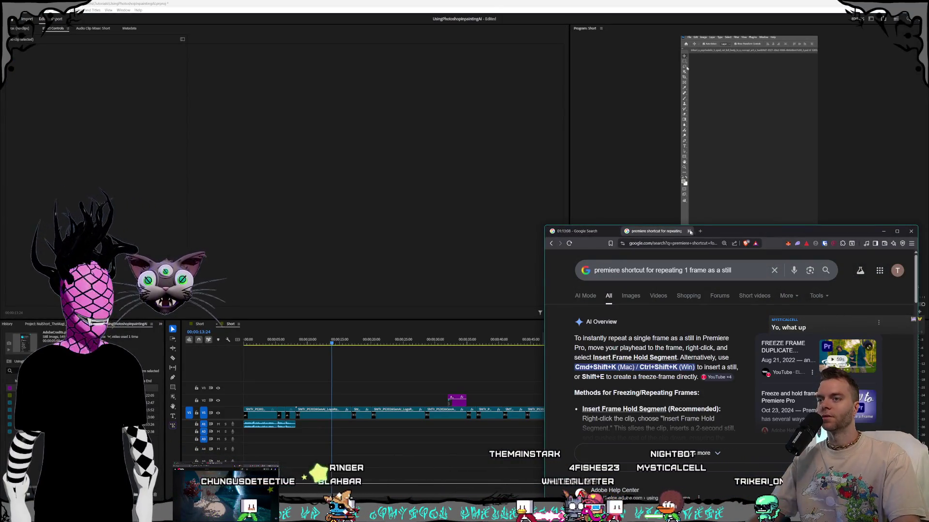
pyautogui.click(738, 273)
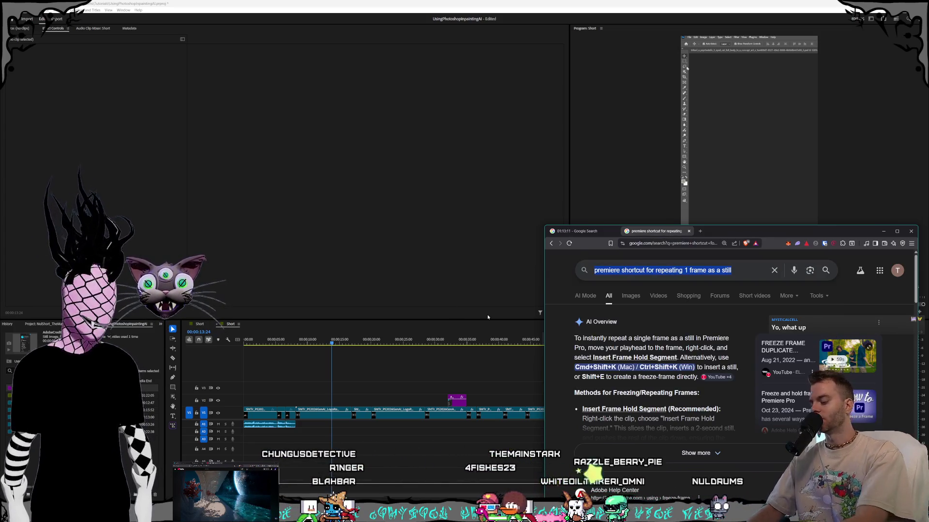
pyautogui.hotkey('ctrl', 'a')
pyautogui.write('suno ai')
pyautogui.press('Return')
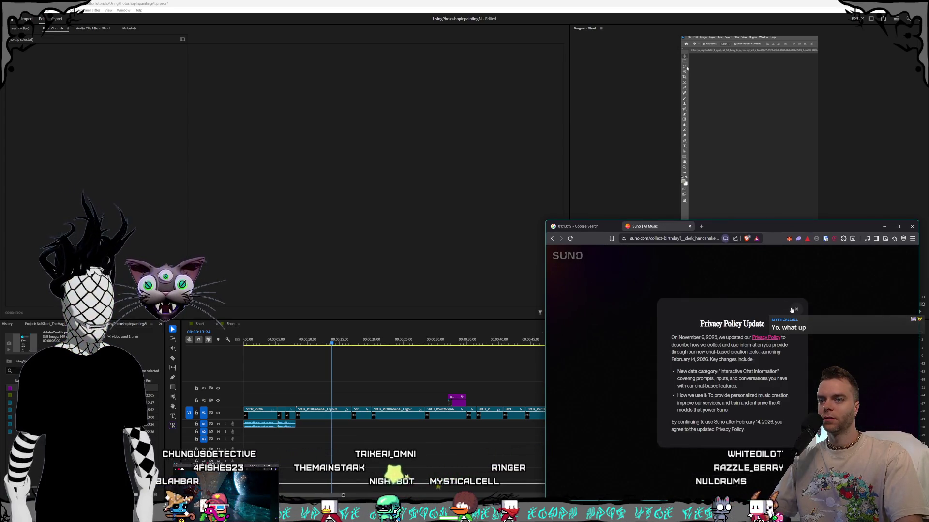
# Step: Dismiss the privacy notice, enter birthday January 1, 2000, and answer 'Just here for fun'
pyautogui.click(795, 309)
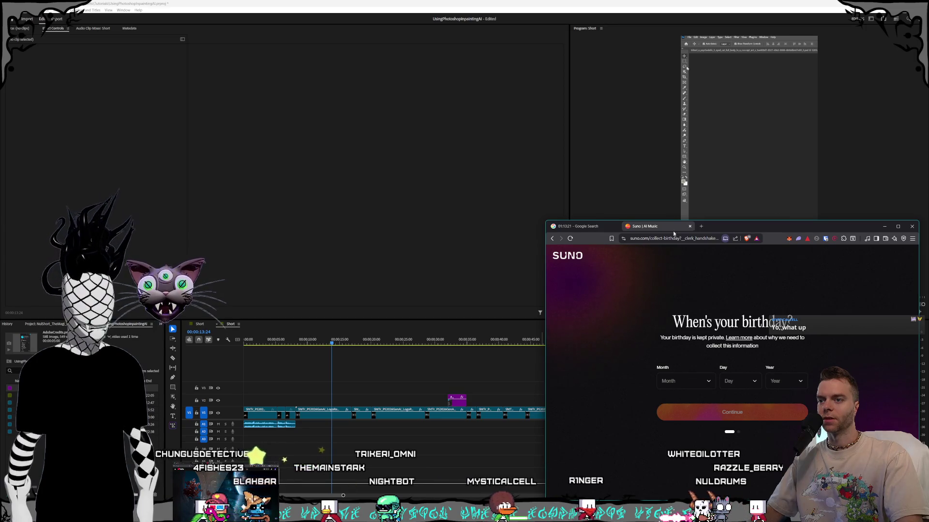
pyautogui.click(685, 381)
pyautogui.click(672, 398)
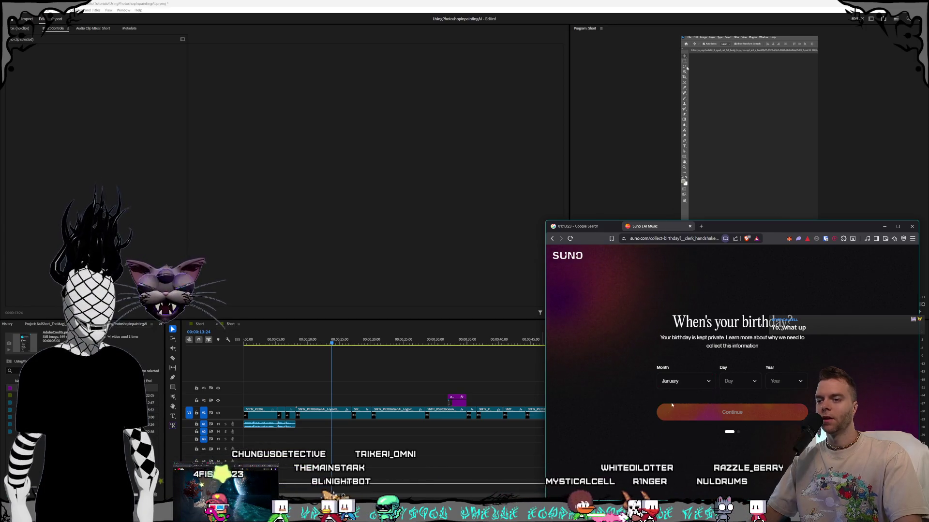
pyautogui.click(743, 382)
pyautogui.click(725, 398)
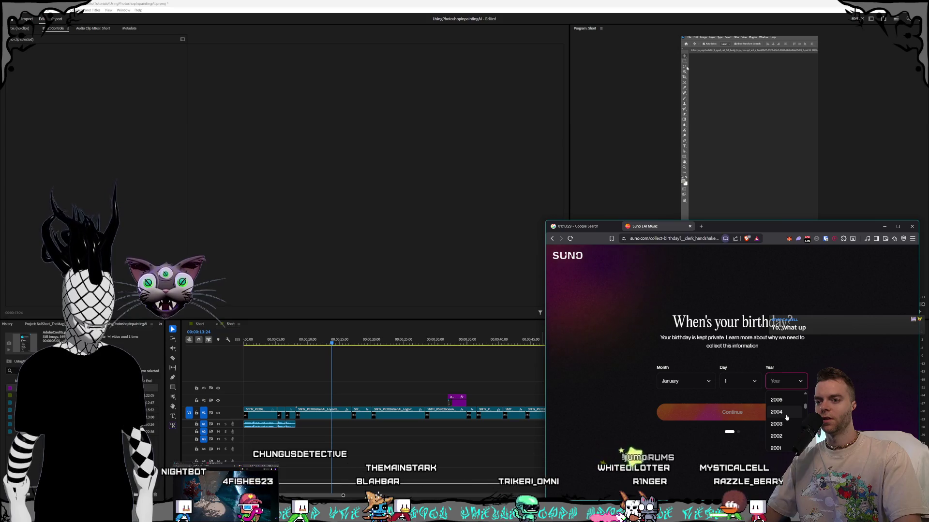
pyautogui.click(781, 411)
pyautogui.click(711, 412)
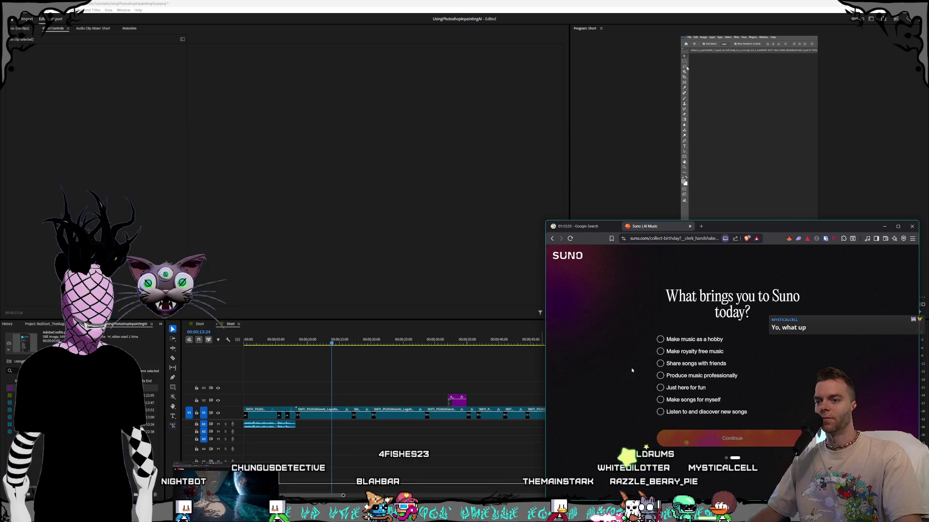
pyautogui.click(660, 400)
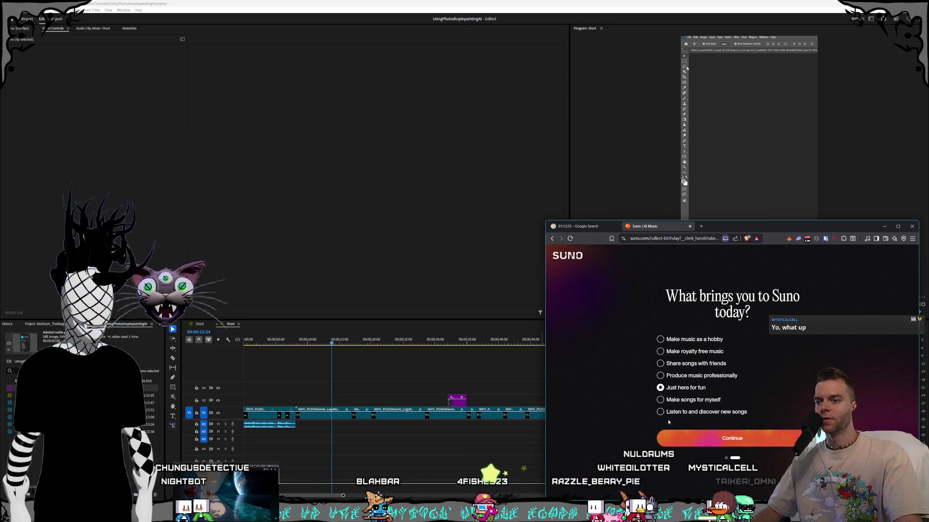
pyautogui.click(670, 438)
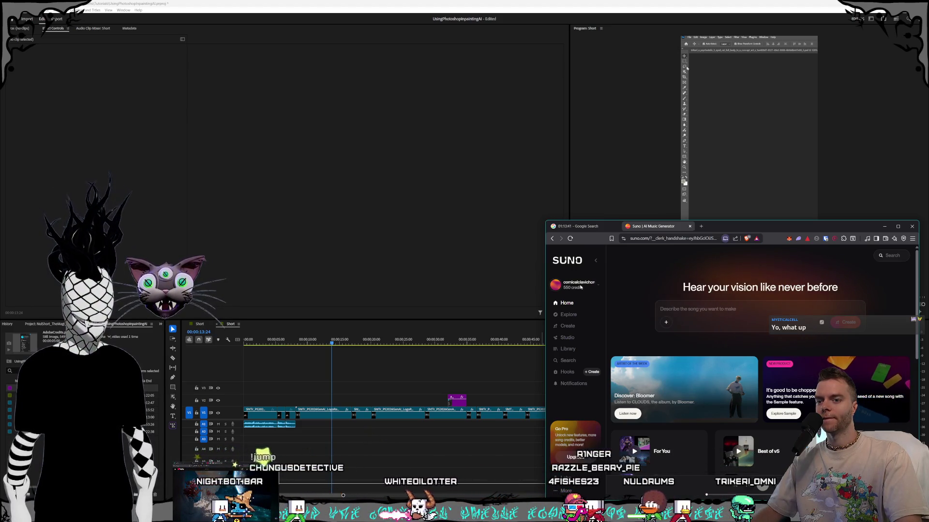
# Step: Generate an instrumental song from 'crisp clean driving liquid drum and bass, instrumental no vocals'
pyautogui.click(713, 309)
pyautogui.write('l')
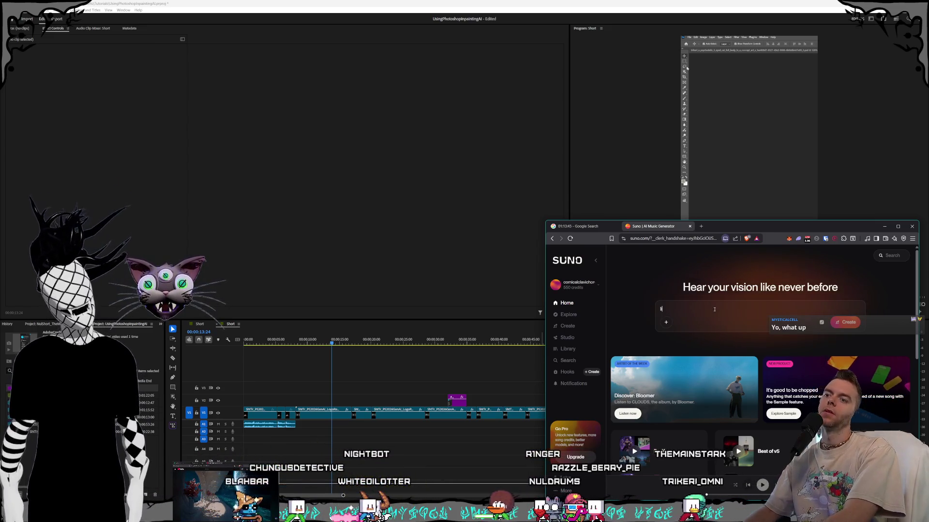
pyautogui.write('iquid drum and')
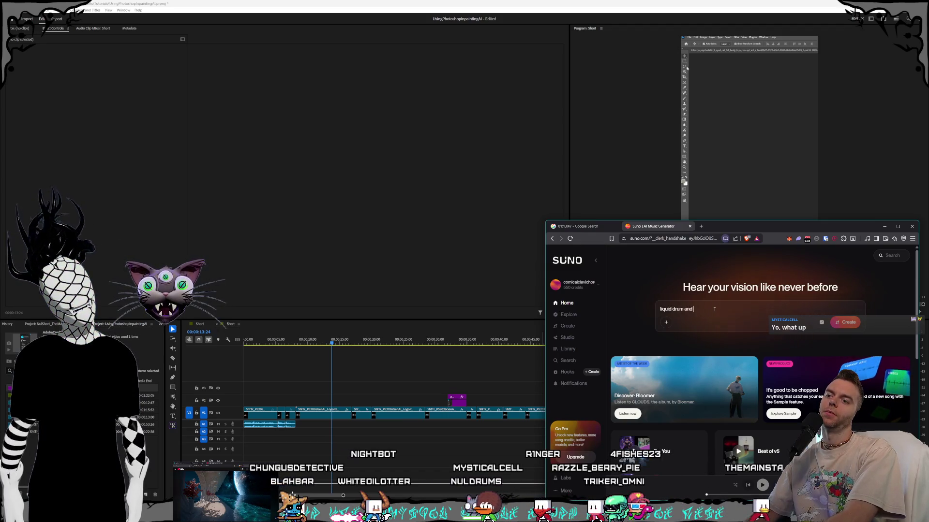
pyautogui.write(' bass')
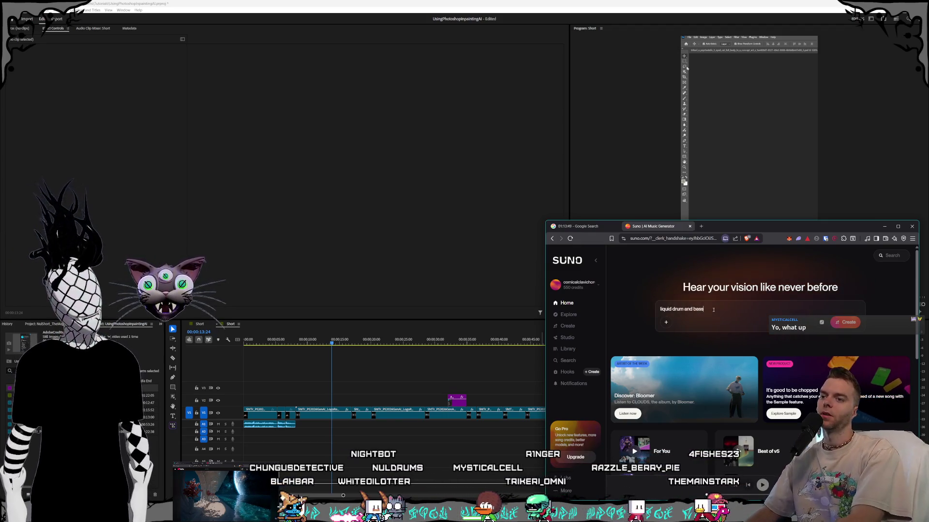
pyautogui.write(', instrumenta')
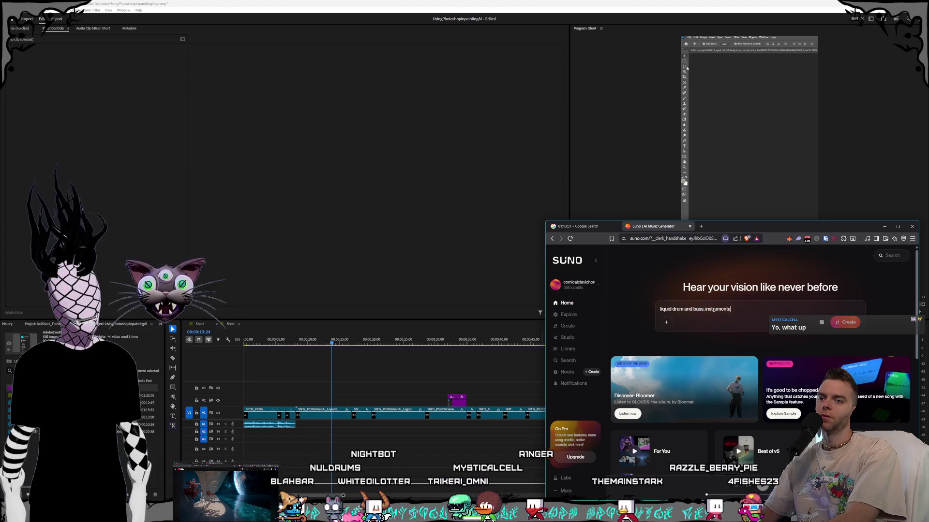
pyautogui.write('l no vocals')
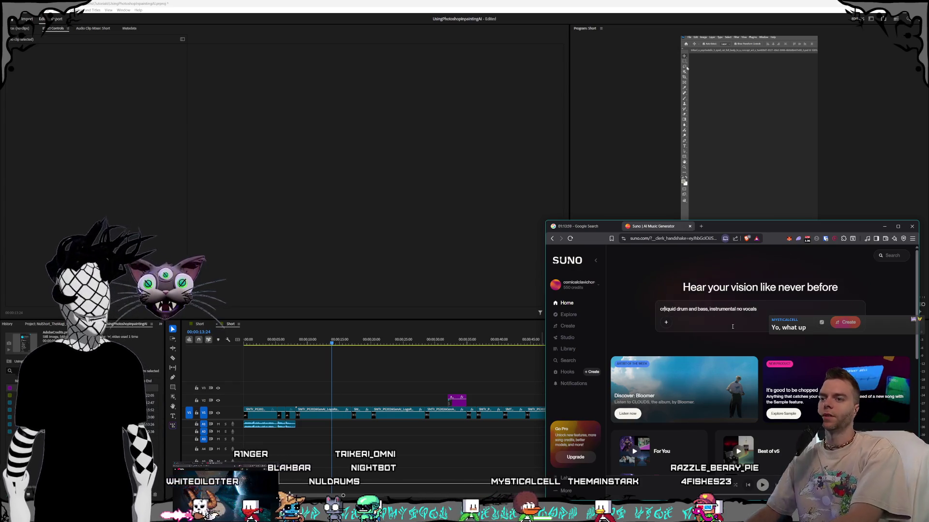
pyautogui.write('isp clean')
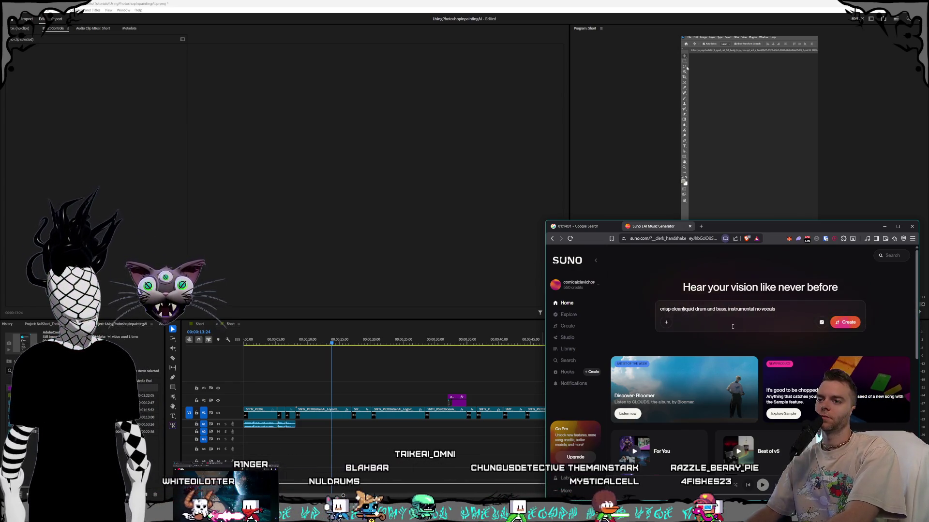
pyautogui.write(' driving')
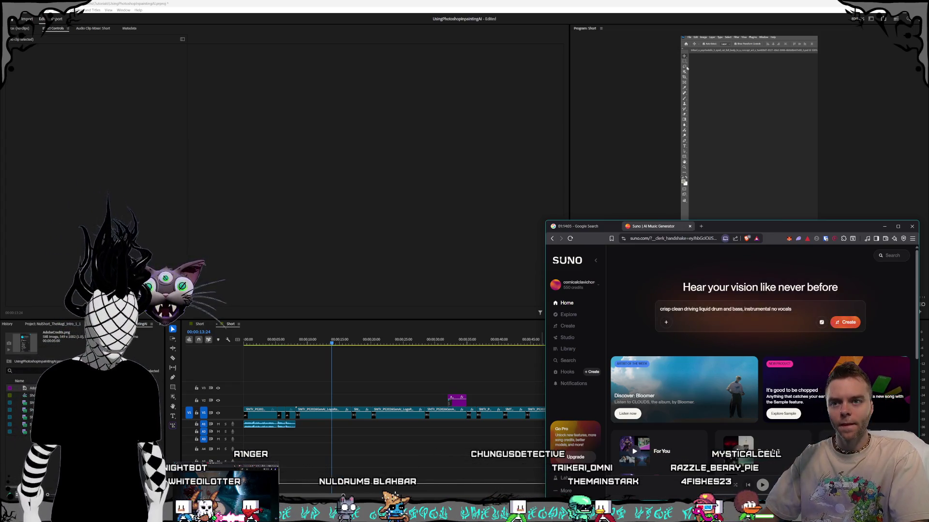
pyautogui.press('Return')
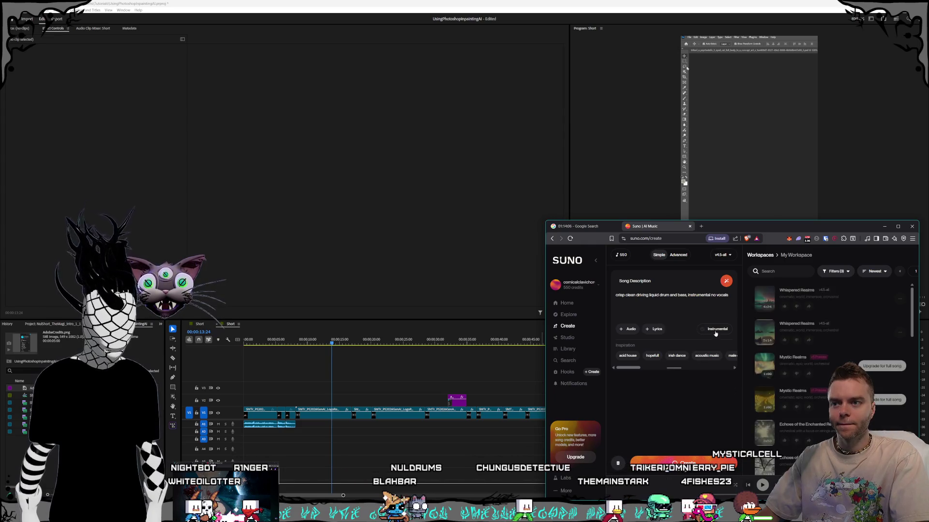
pyautogui.click(715, 331)
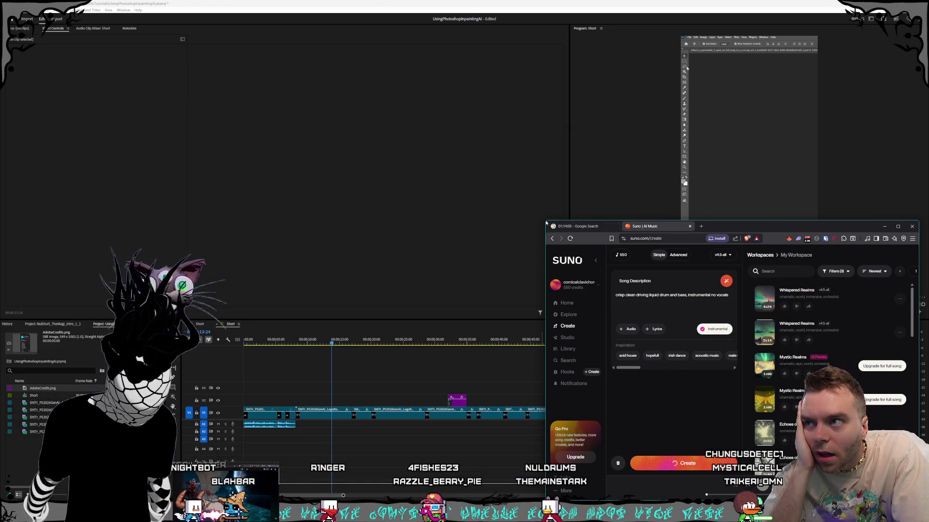
pyautogui.moveTo(545, 222)
pyautogui.mouseDown()
pyautogui.moveTo(400, 174)
pyautogui.moveTo(429, 172)
pyautogui.mouseUp()
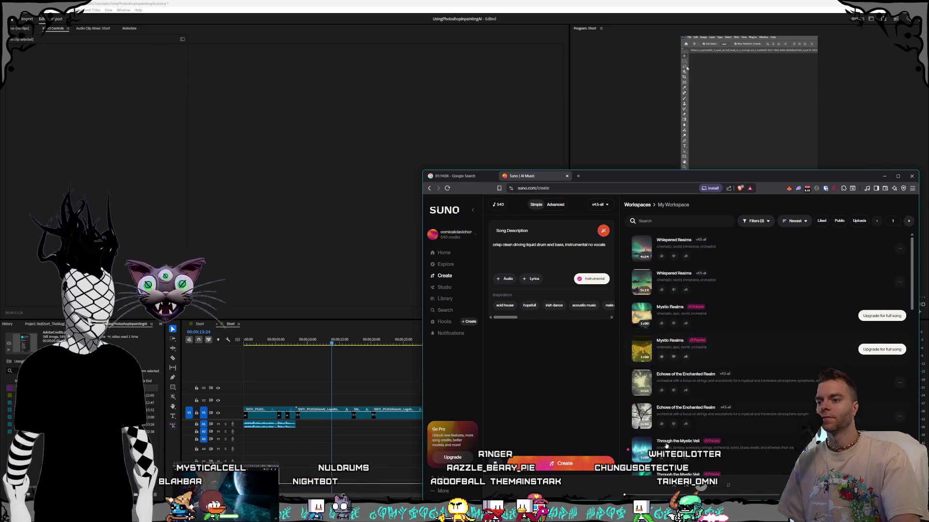
pyautogui.click(578, 465)
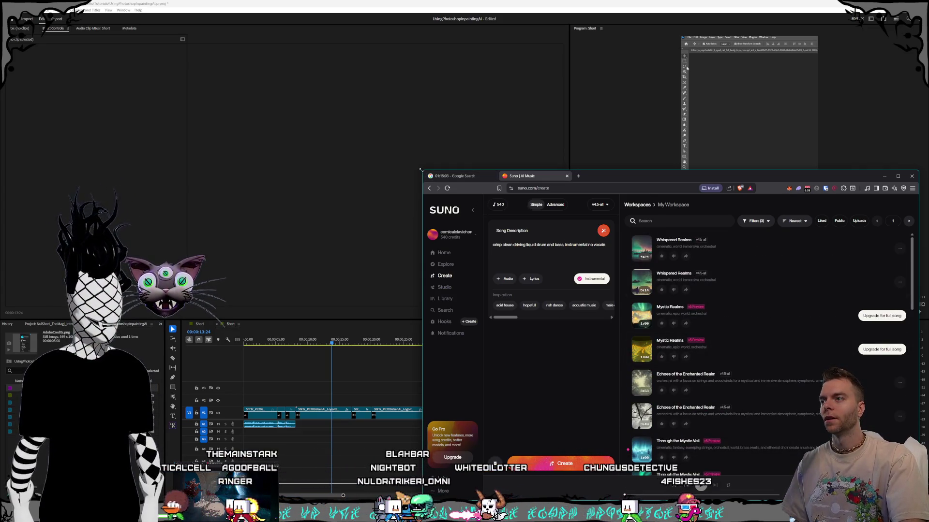
# Step: Enlarge the window and browse the song pages, filter options and workspaces
pyautogui.moveTo(422, 171); pyautogui.dragTo(301, 94)
pyautogui.scroll(-15, 644, 303)
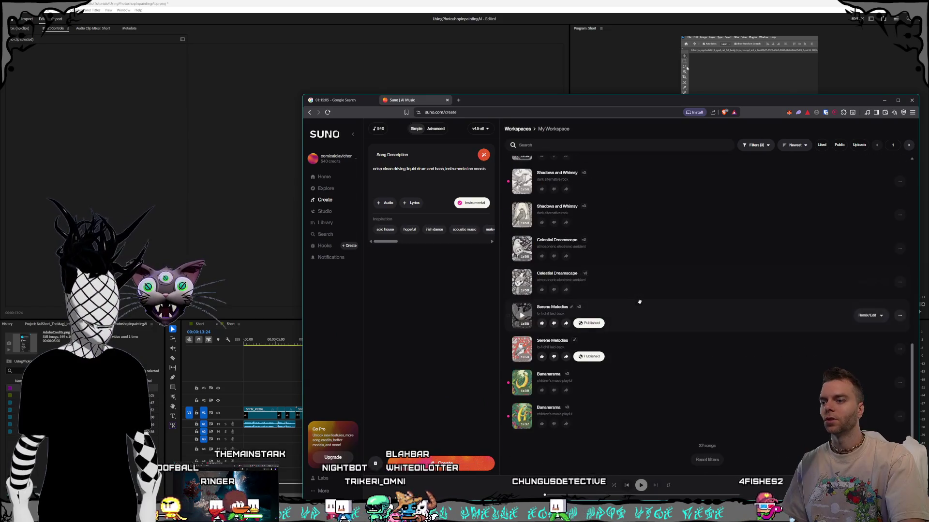
pyautogui.scroll(15, 643, 304)
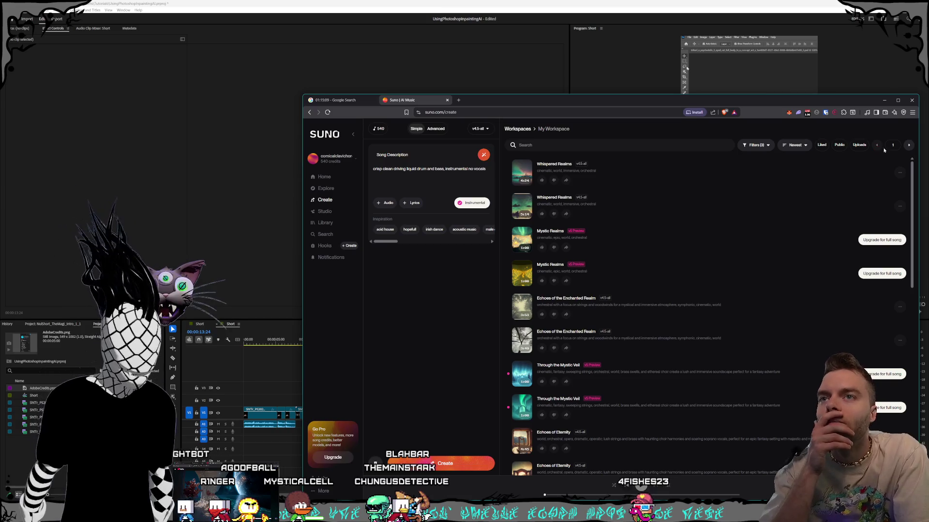
pyautogui.click(908, 147)
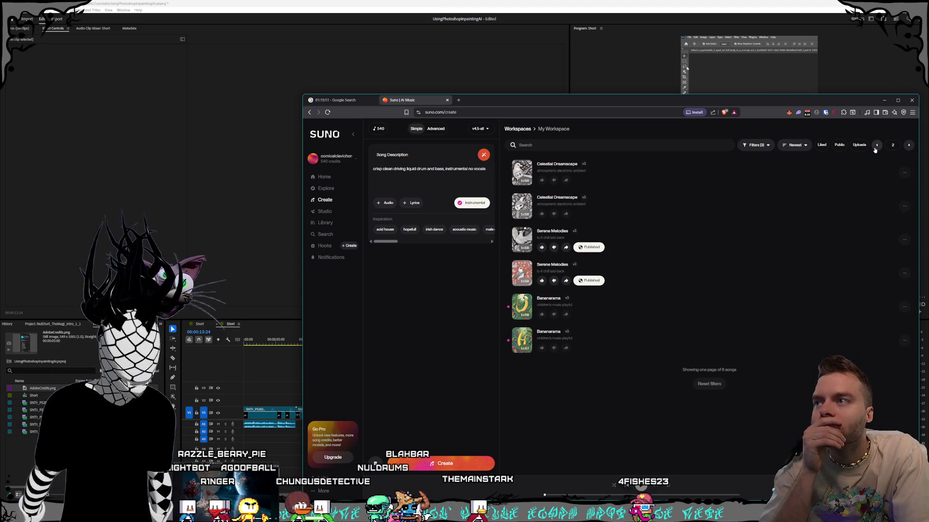
pyautogui.click(876, 145)
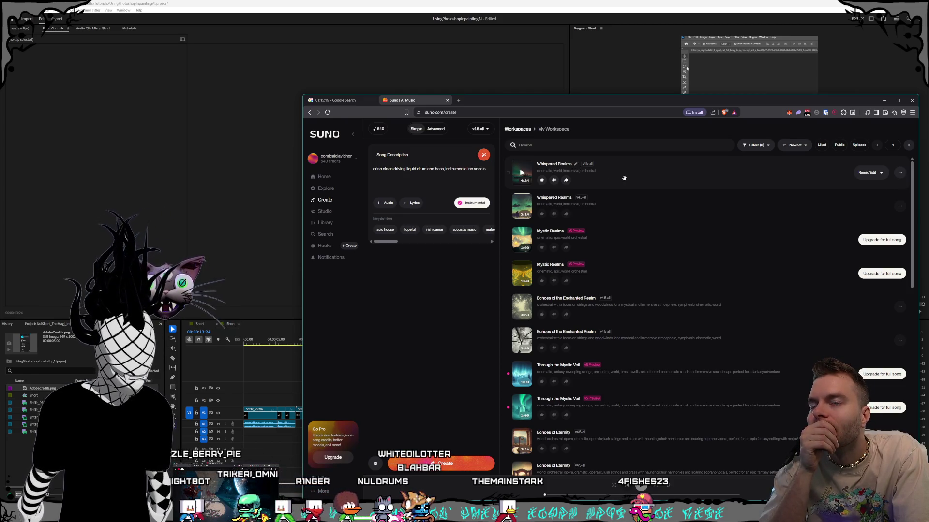
pyautogui.click(761, 146)
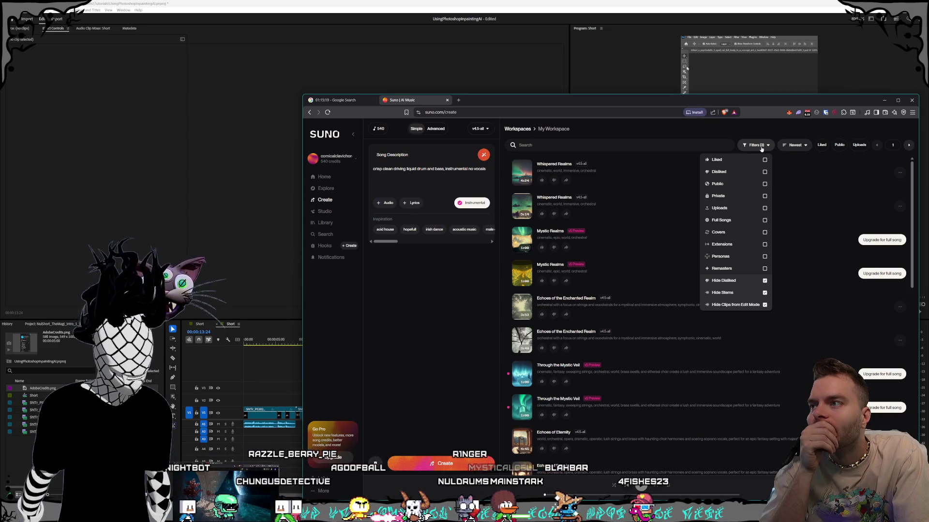
pyautogui.click(761, 146)
pyautogui.moveTo(500, 289)
pyautogui.mouseDown()
pyautogui.moveTo(700, 283)
pyautogui.moveTo(500, 266)
pyautogui.mouseUp()
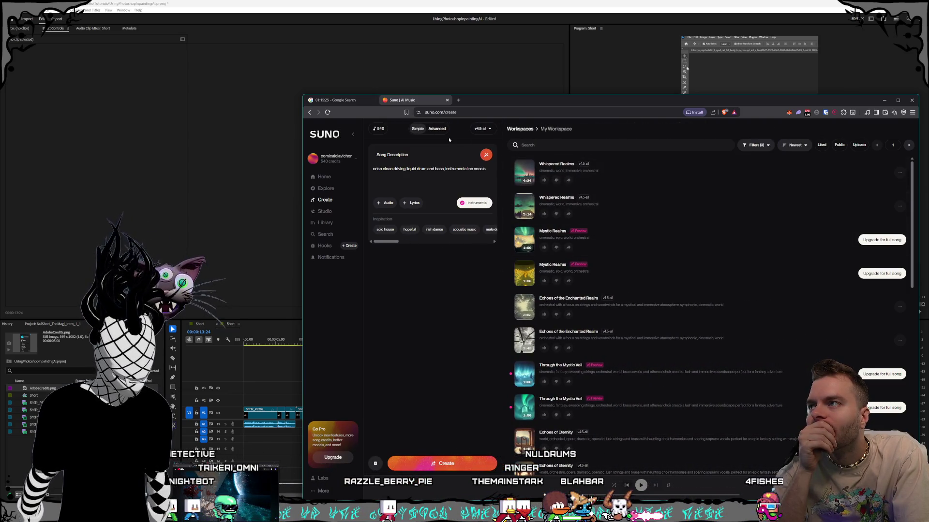
pyautogui.click(522, 129)
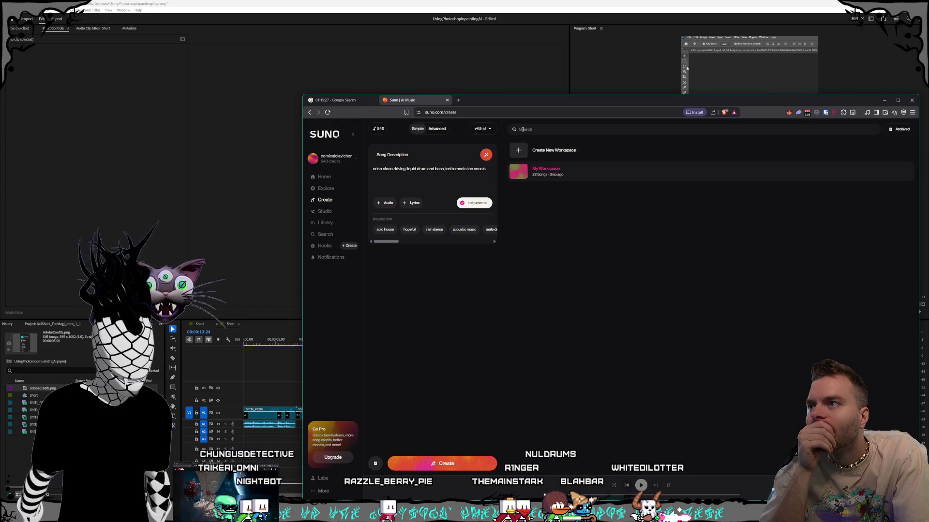
pyautogui.click(547, 169)
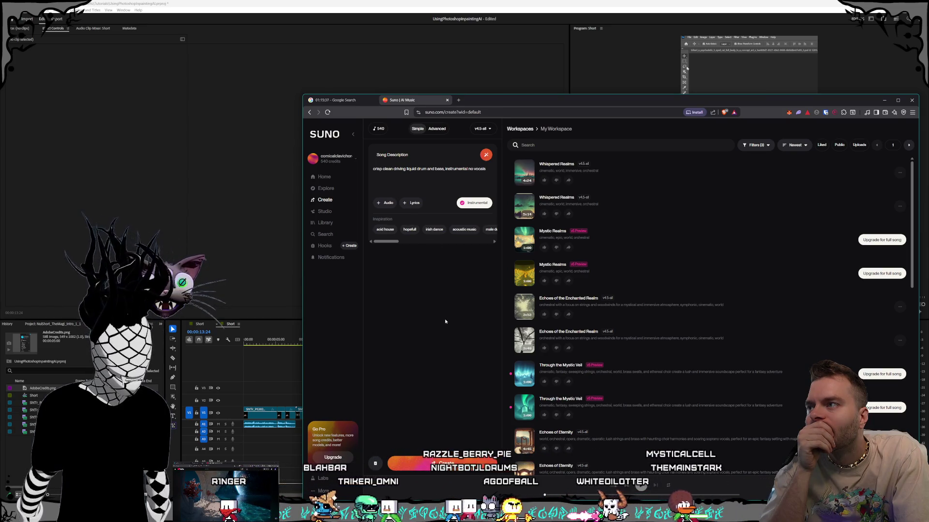
# Step: Trim the prompt to 'crisp clean driving liquid drum and bass' and create another song
pyautogui.doubleClick(455, 168)
pyautogui.hotkey('shift', 'End')
pyautogui.press('BackSpace')
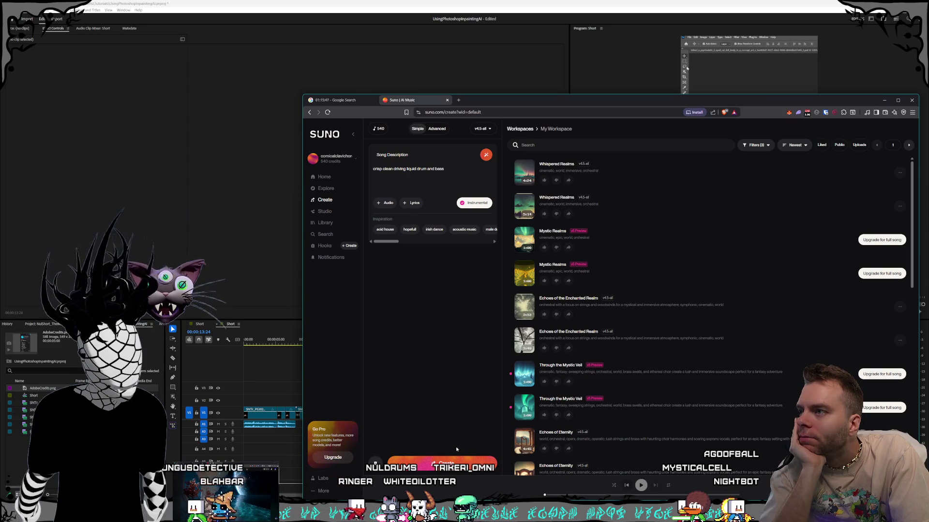
pyautogui.click(440, 464)
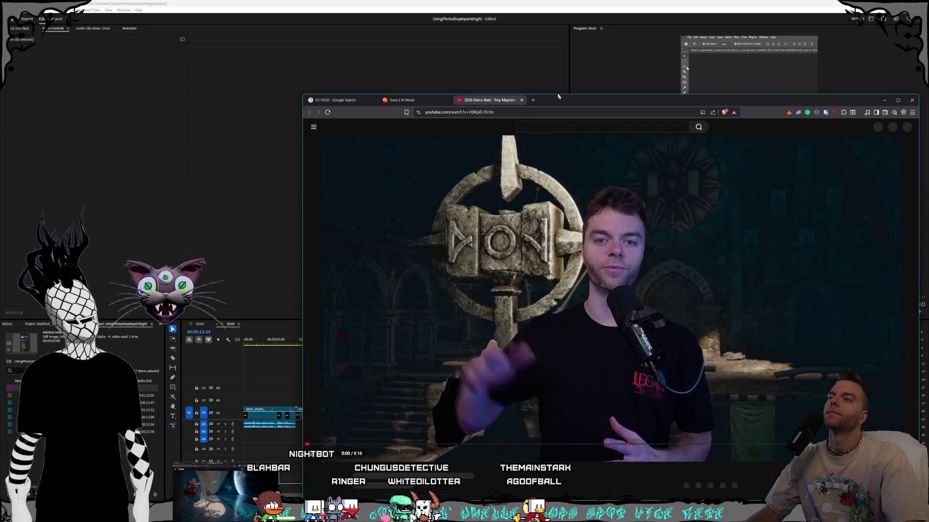
# Step: Move the 2026 Demo Reel browser window up and to the left
pyautogui.moveTo(558, 96); pyautogui.dragTo(520, 58)
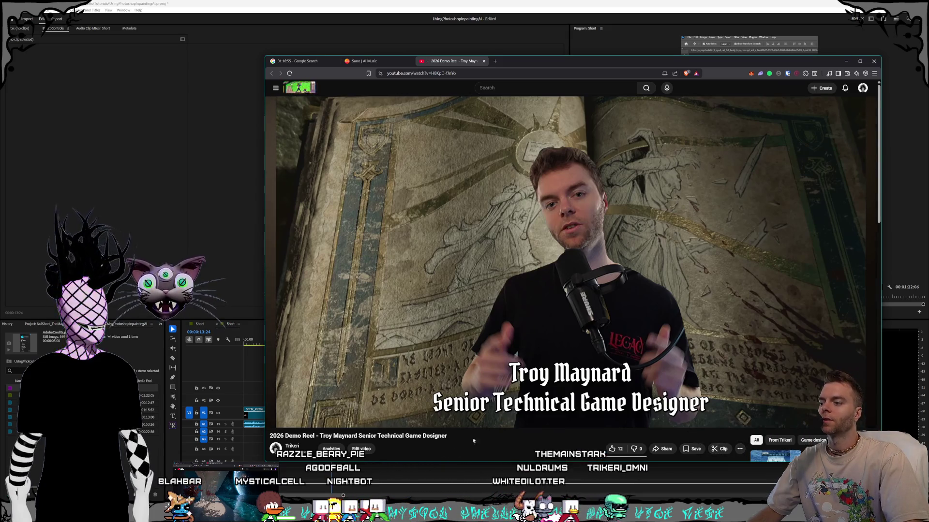
# Step: Open the demo reel's details and add 'Eldegrade' to the title after 2026
pyautogui.scroll(-3, 459, 447)
pyautogui.click(362, 298)
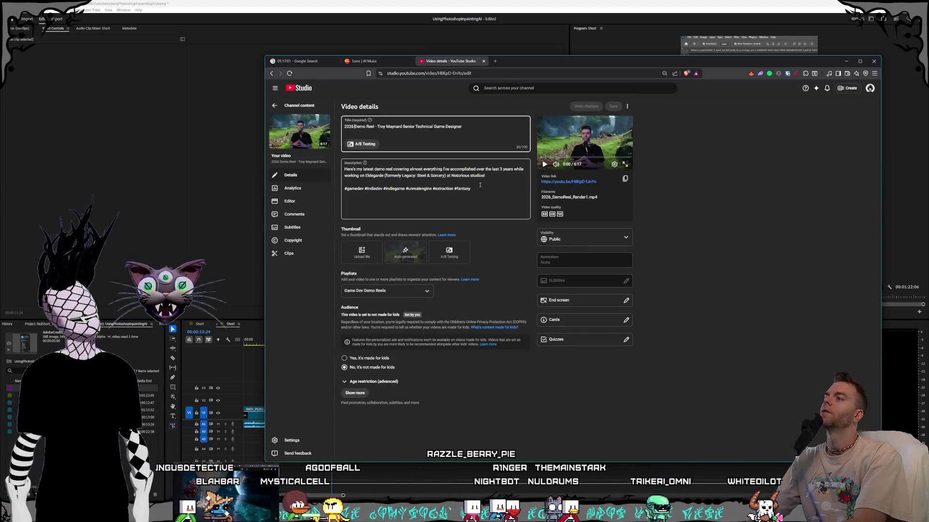
pyautogui.write('Eldegrade')
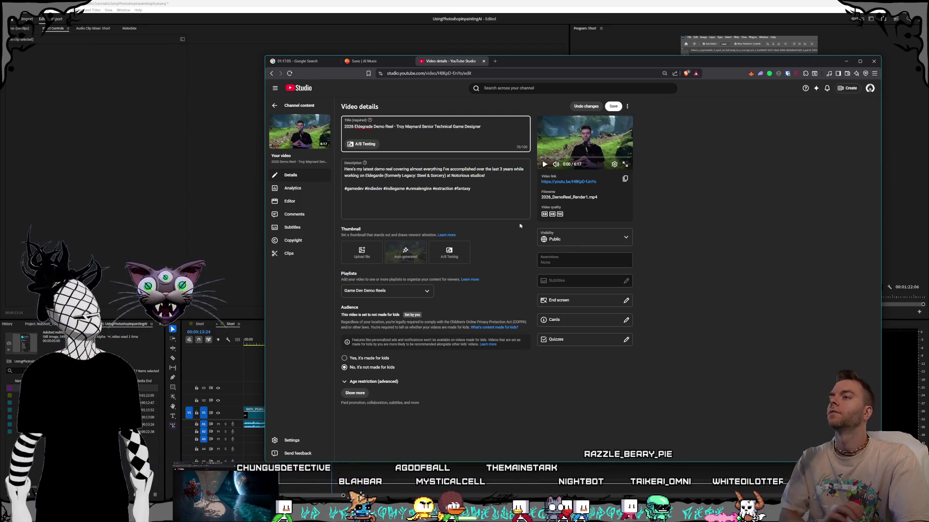
# Step: Append #eldegarde, #cancelled and #videogames hashtags to the end of the description
pyautogui.click(476, 189)
pyautogui.write('#')
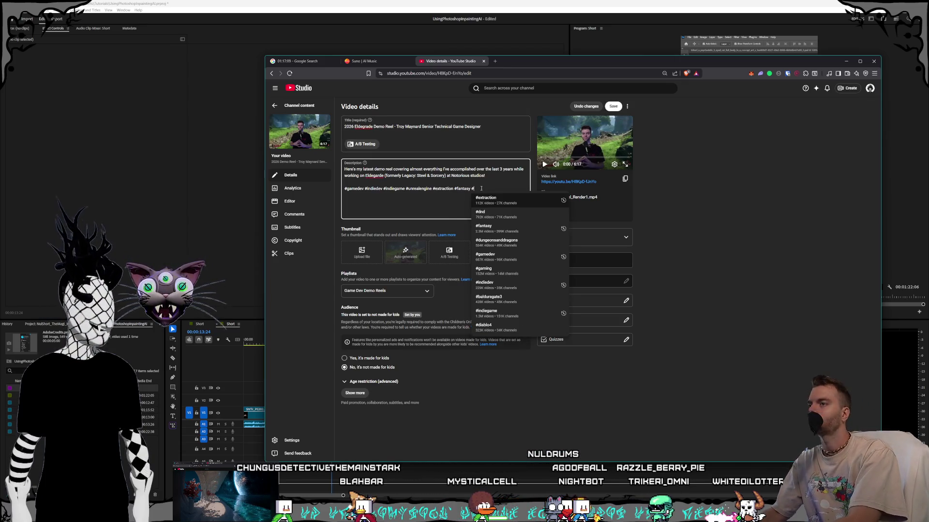
pyautogui.write('eldegarde ')
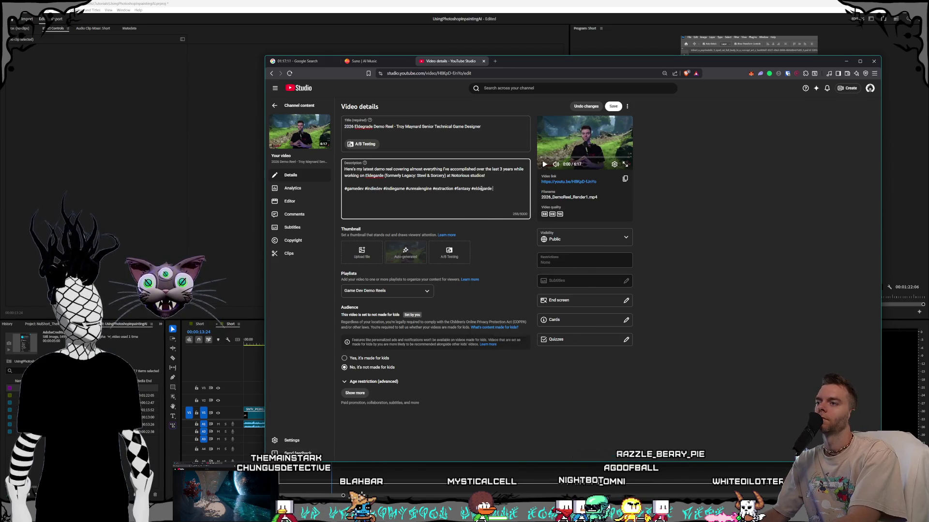
pyautogui.write('#cancelledg')
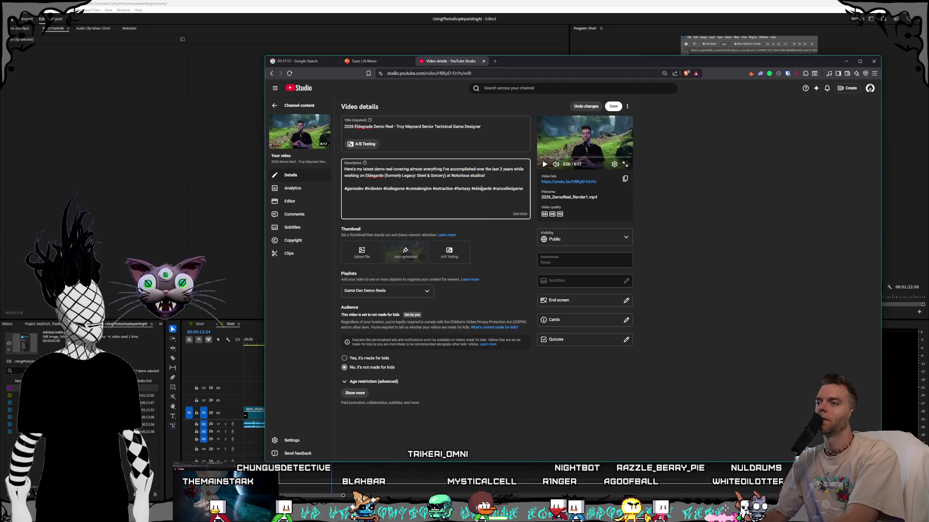
pyautogui.press('BackSpace')
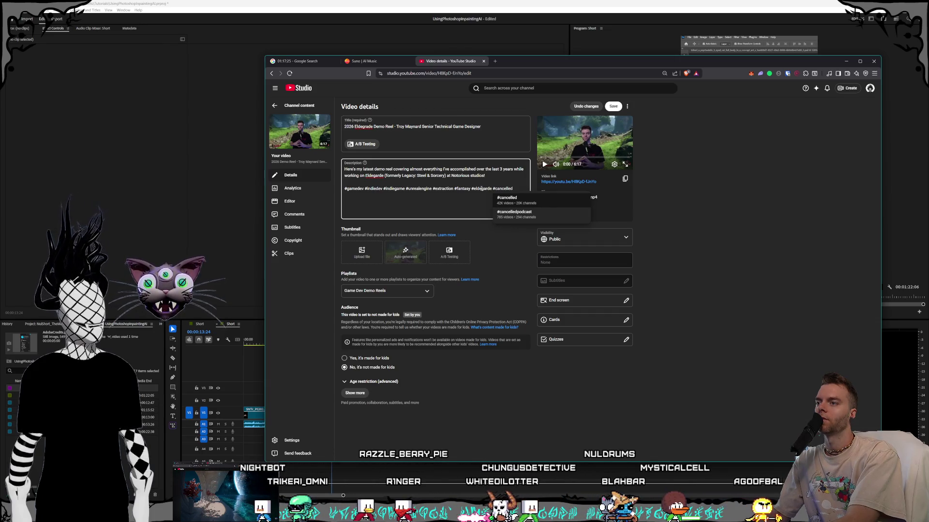
pyautogui.write(' #')
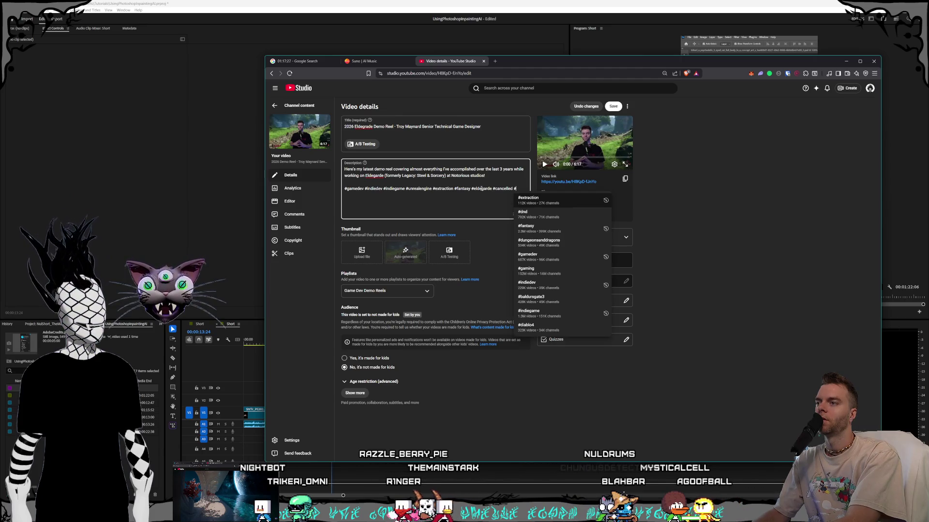
pyautogui.write('videogames')
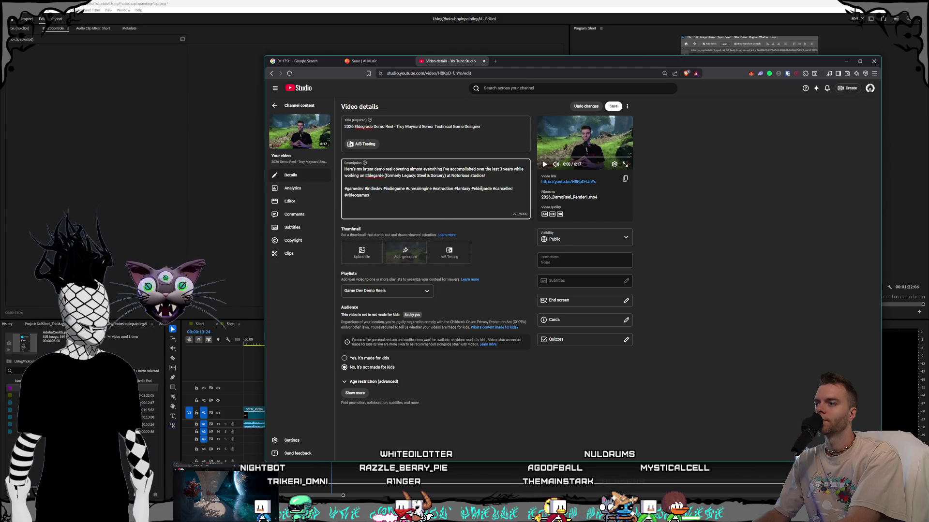
pyautogui.write(' #')
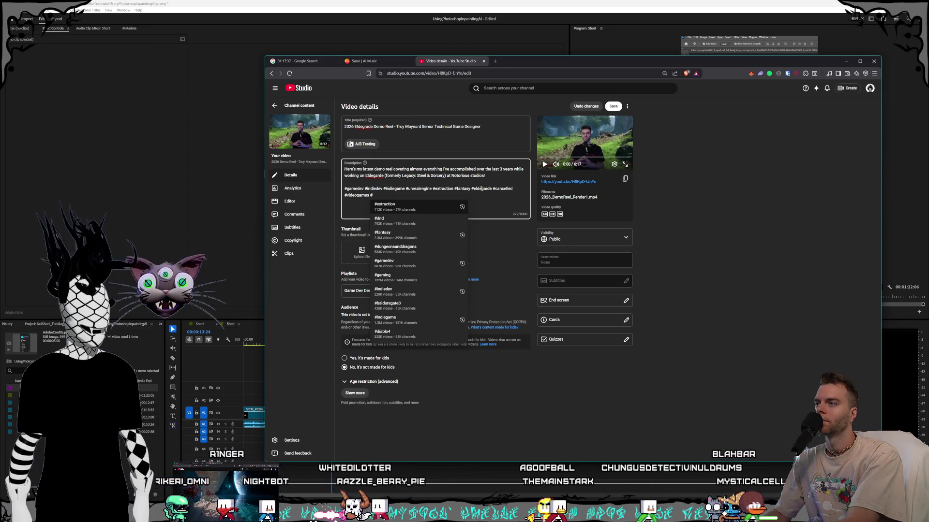
# Step: Add #gamedesign and #gamedesigner hashtags to the description and save with Ctrl+S
pyautogui.write('action')
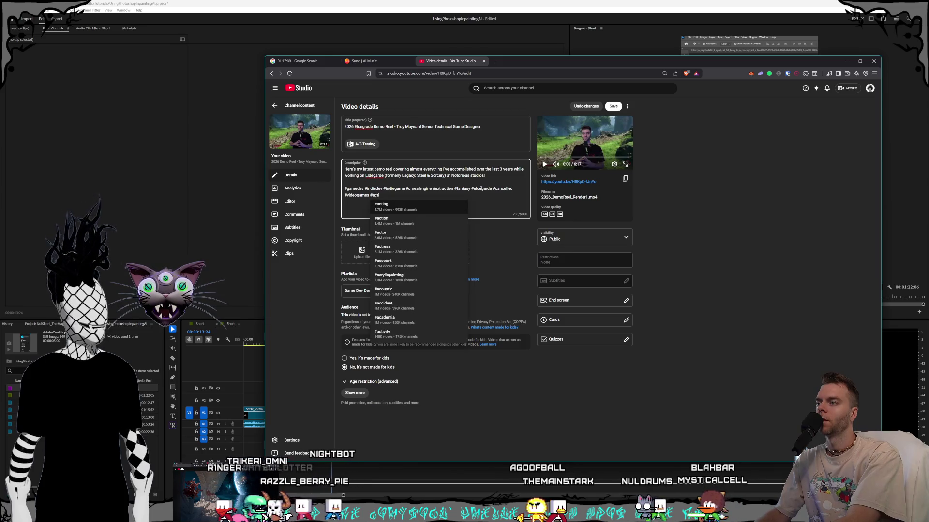
pyautogui.write('combat')
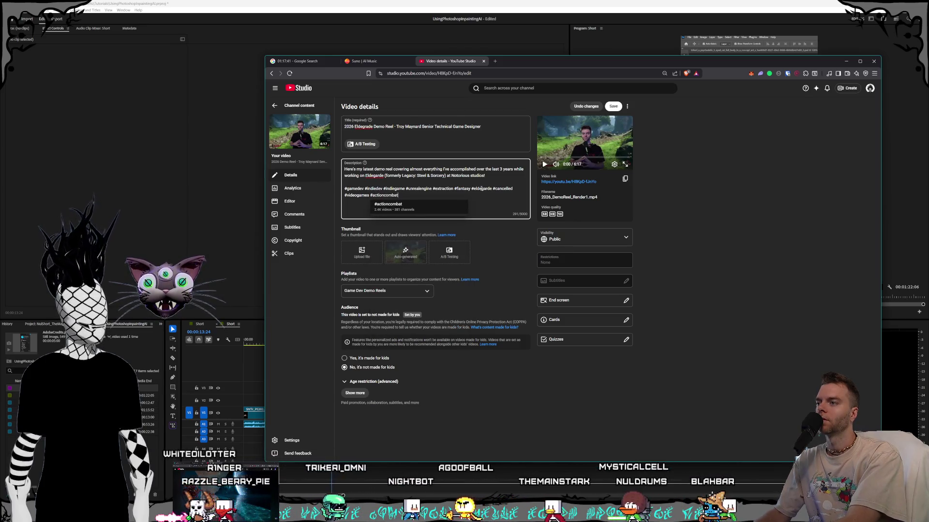
pyautogui.press('BackSpace')
pyautogui.press('BackSpace')
pyautogui.press('BackSpace')
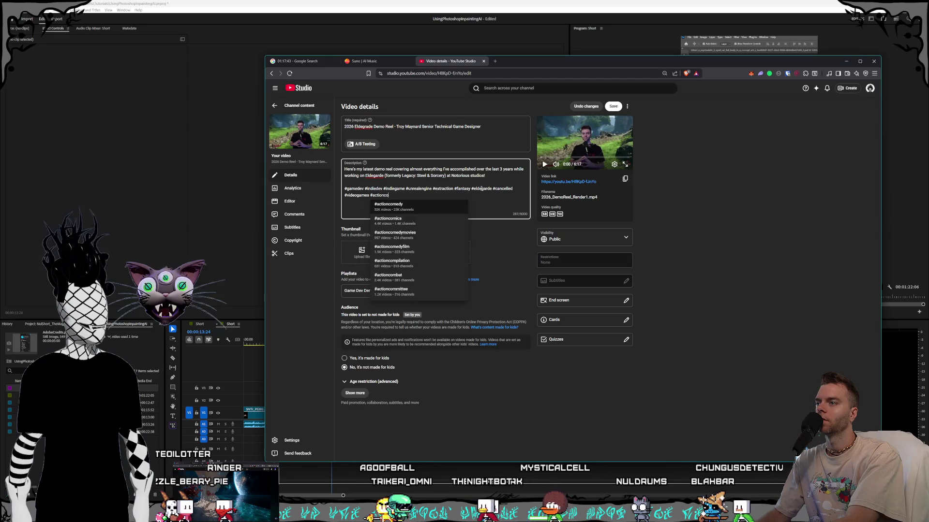
pyautogui.press('BackSpace')
pyautogui.press('BackSpace')
pyautogui.press('BackSpace')
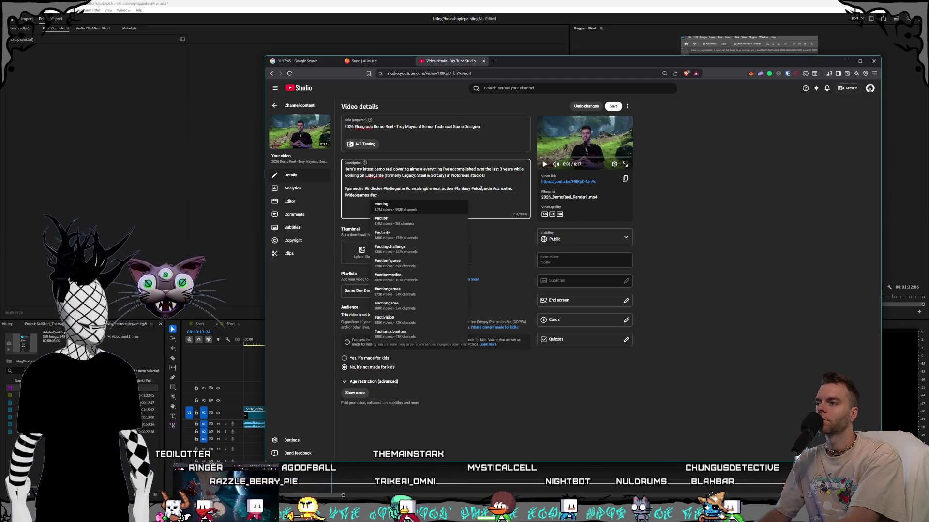
pyautogui.write('gamedesig')
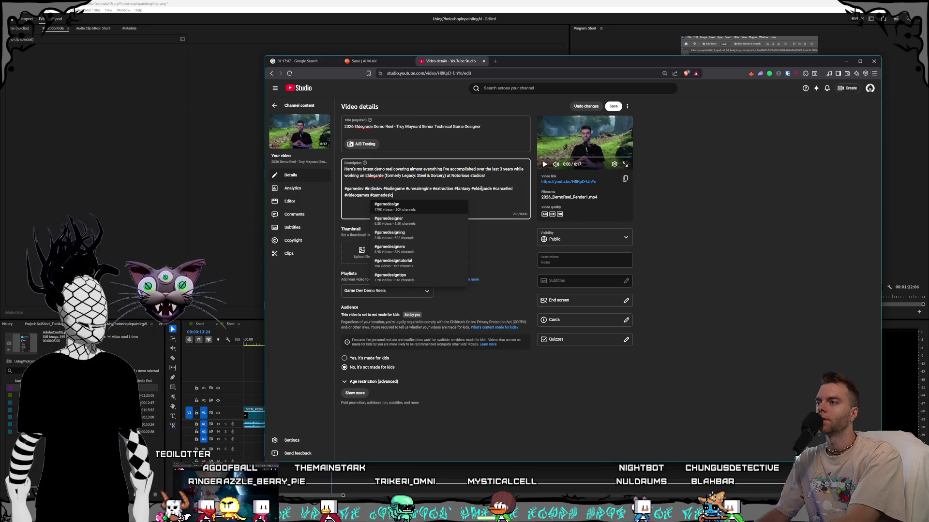
pyautogui.write('n ')
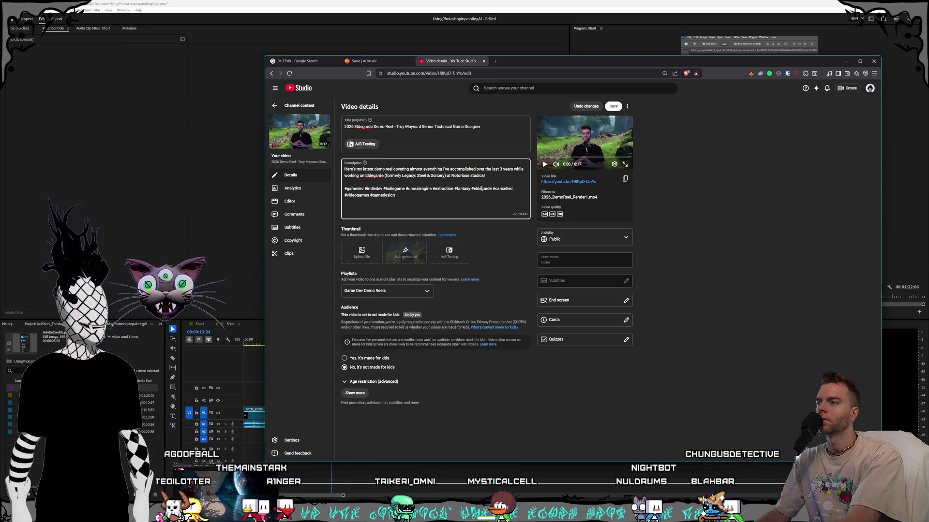
pyautogui.write('#')
pyautogui.write('amedesigne')
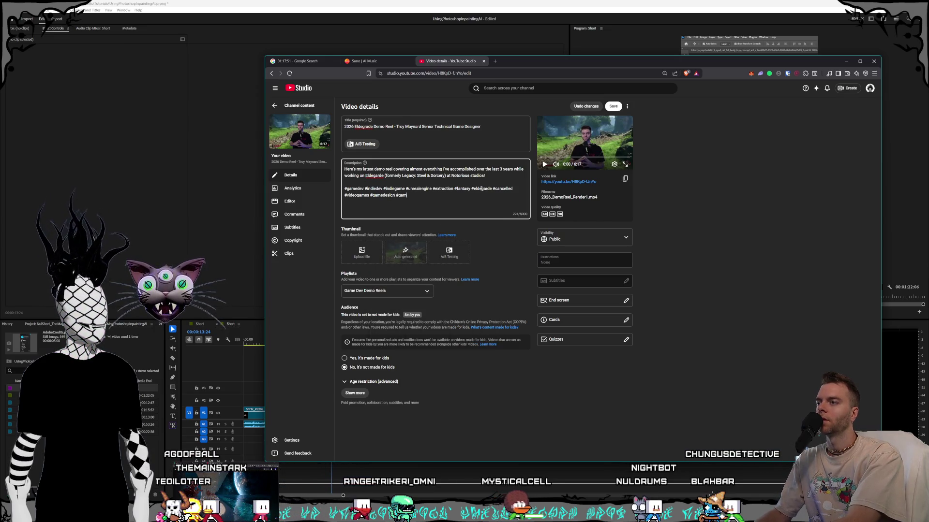
pyautogui.write('r')
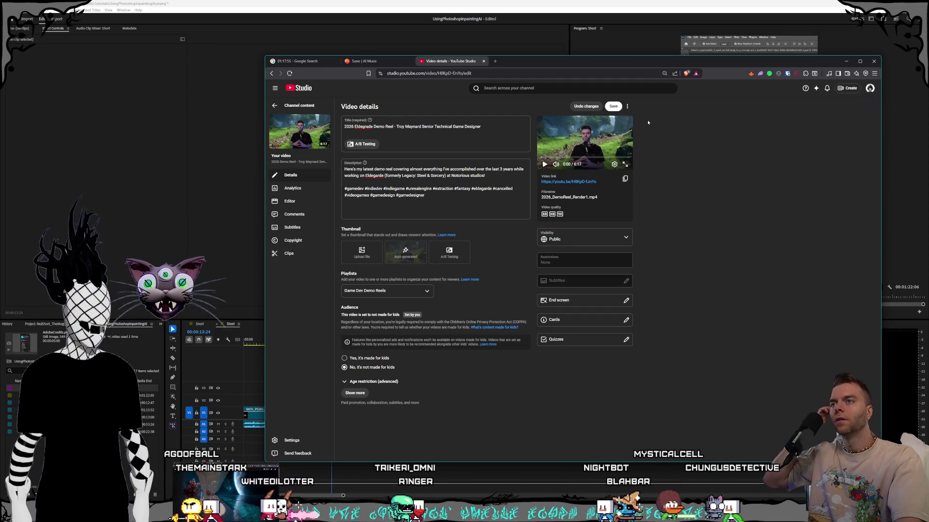
pyautogui.hotkey('ctrl', 's')
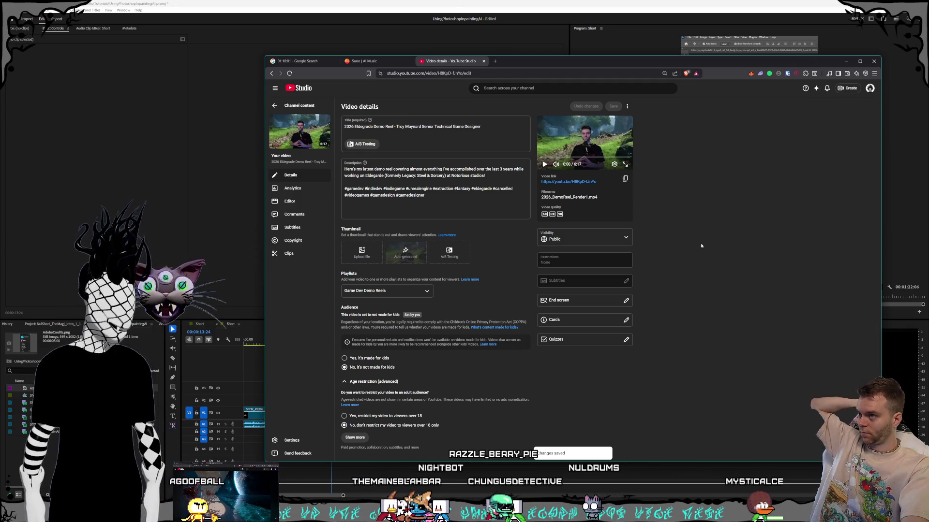
# Step: Correct the title's 'Eldegrade' to 'Eldegarde' and save the video details
pyautogui.click(366, 128)
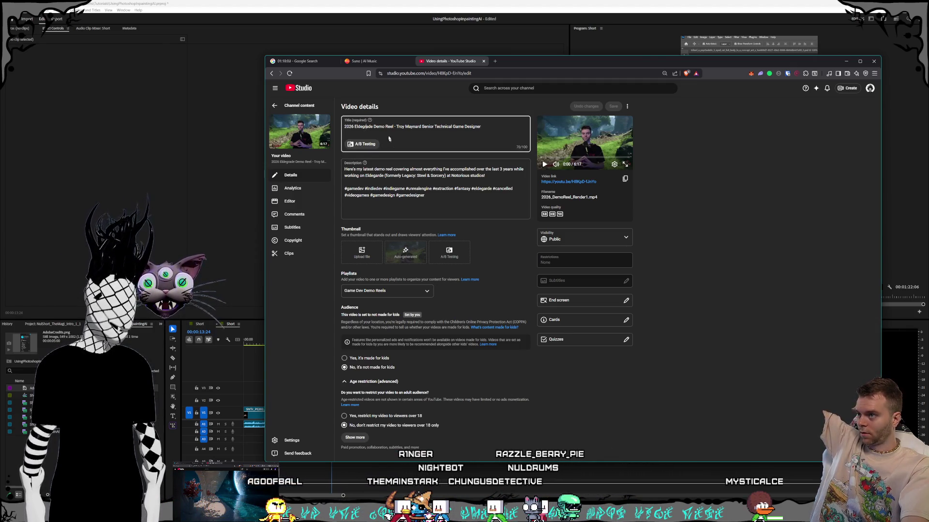
pyautogui.press('BackSpace')
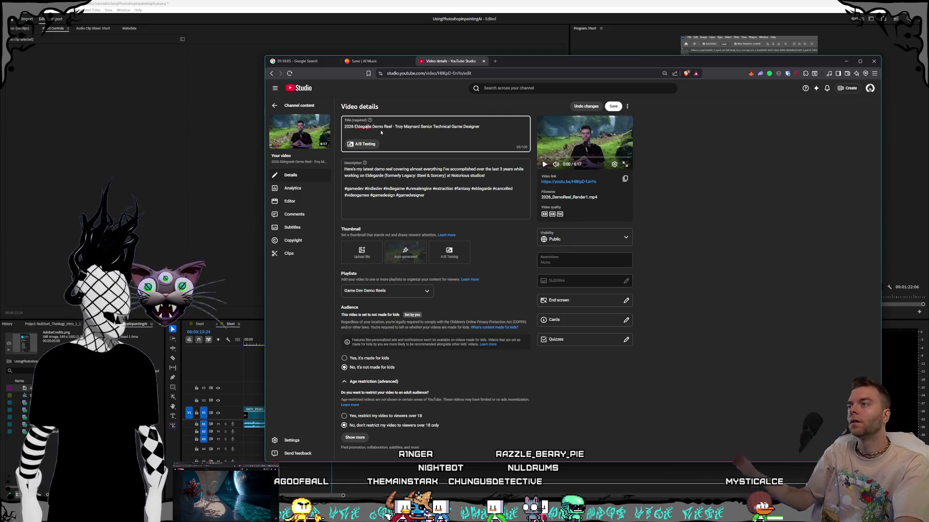
pyautogui.write('r')
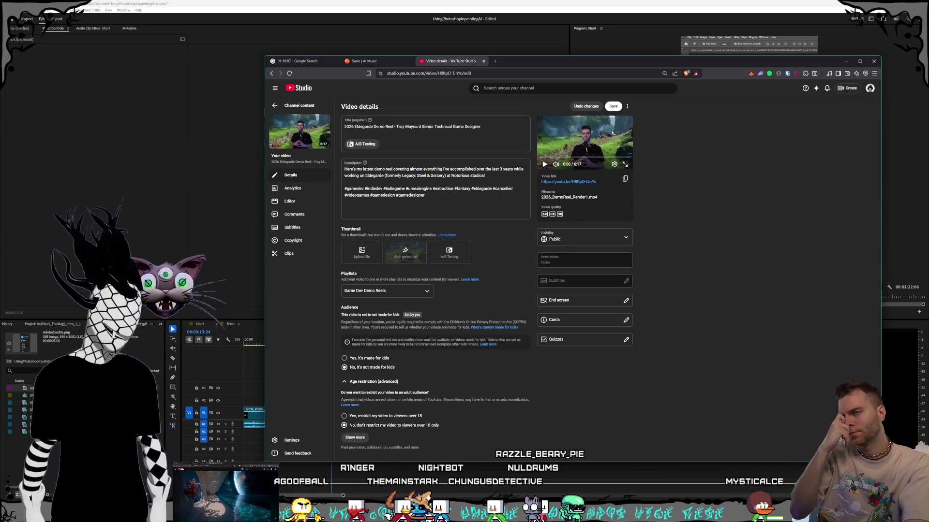
pyautogui.click(613, 106)
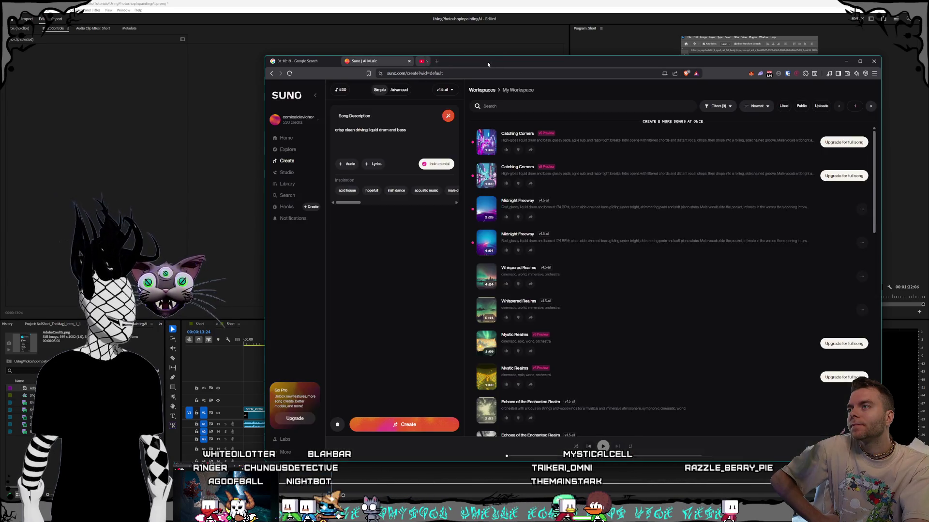
# Step: Close the YouTube Studio details page to return to Suno's Create page
pyautogui.click(483, 61)
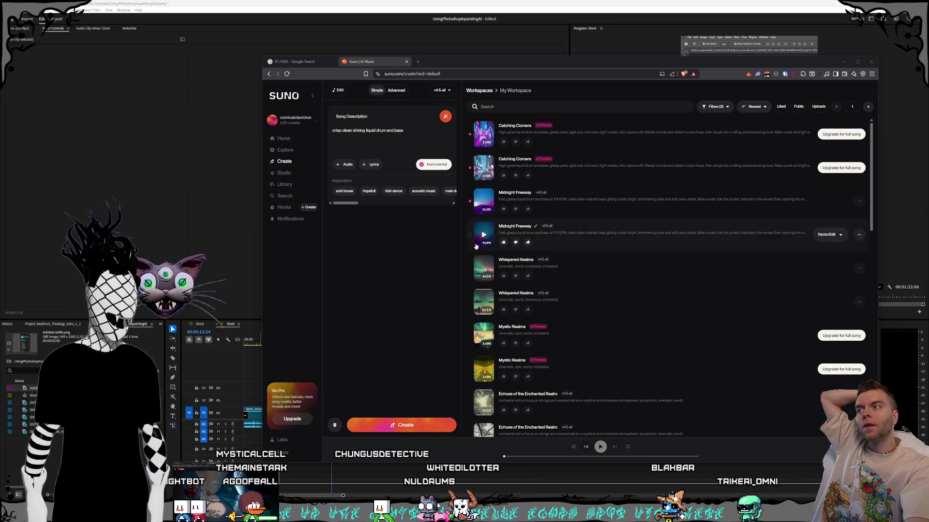
# Step: Play the 4:04 Midnight Freeway track and skip ahead to about 1:27 and 1:53
pyautogui.click(476, 216)
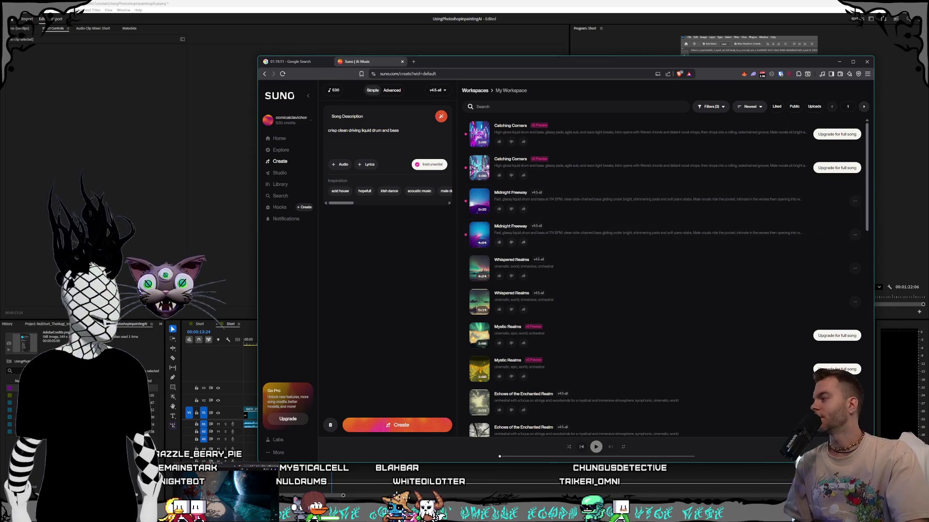
pyautogui.click(225, 496)
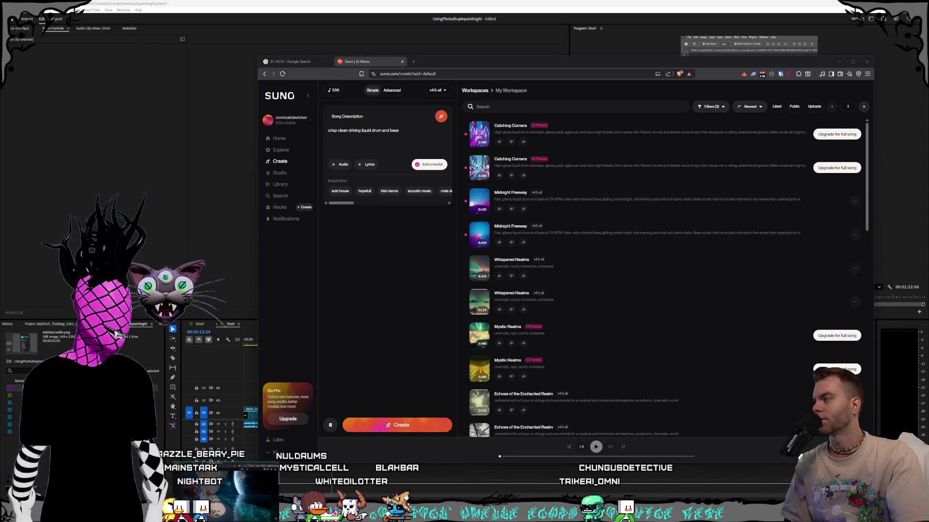
pyautogui.click(478, 234)
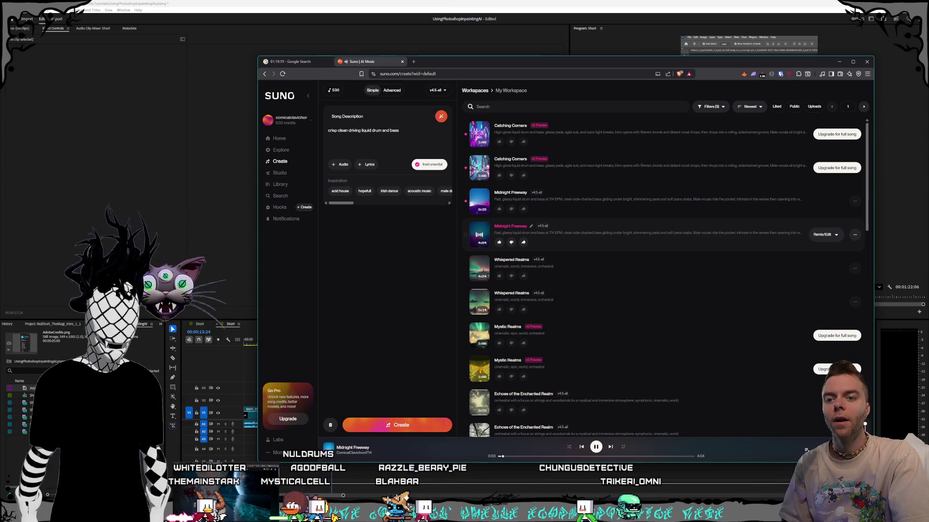
pyautogui.click(515, 457)
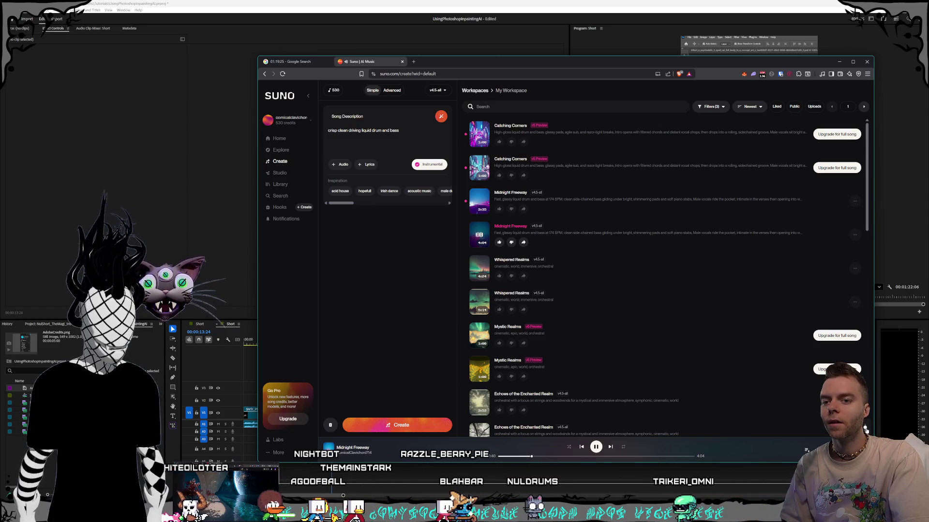
pyautogui.click(570, 456)
pyautogui.click(588, 457)
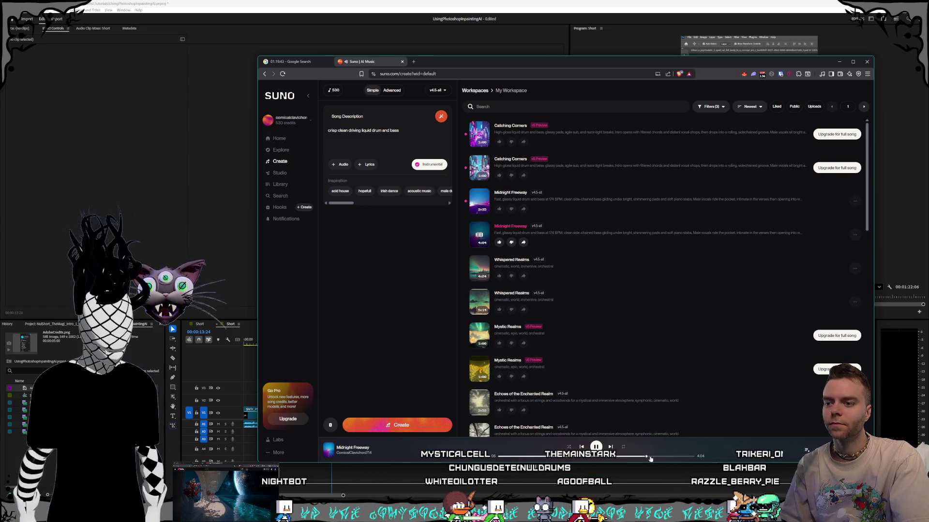
# Step: Play the 3:35 Midnight Freeway version, skipping to about 2:11, 2:30 and 3:10
pyautogui.click(479, 201)
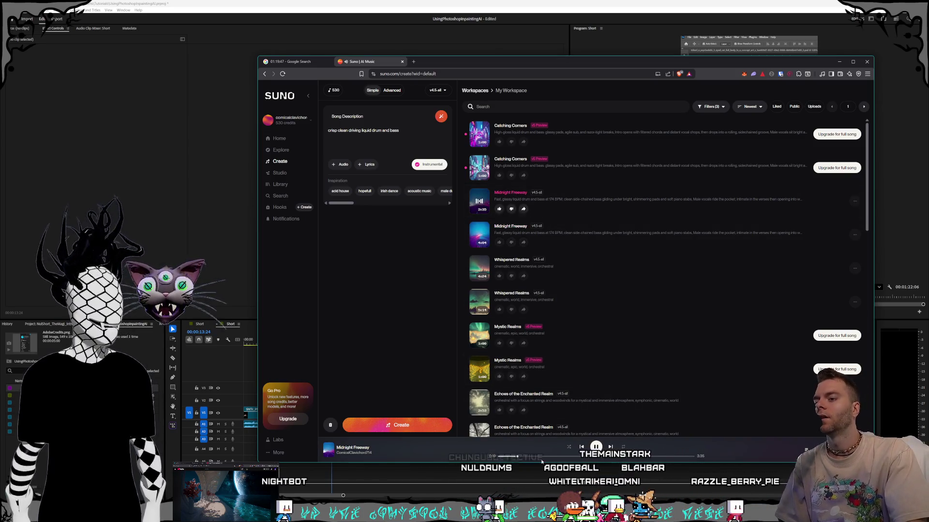
pyautogui.click(573, 456)
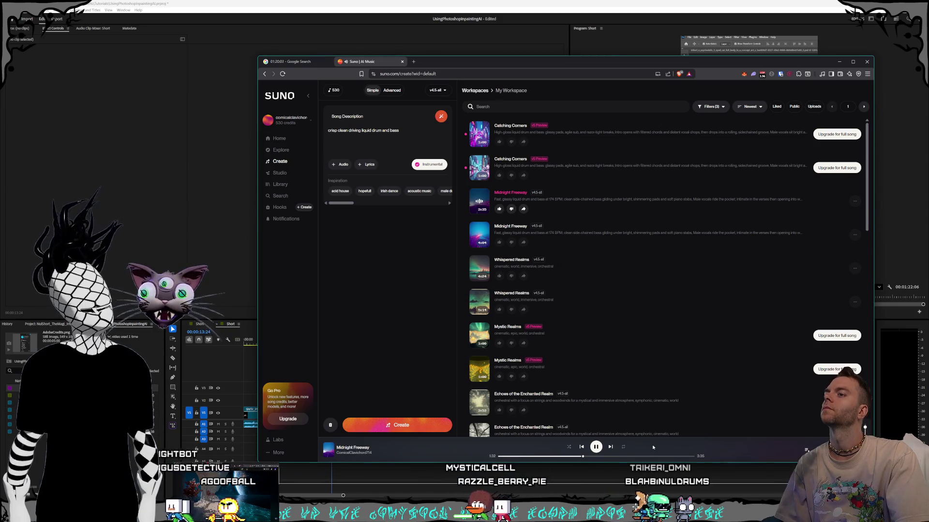
pyautogui.click(618, 457)
pyautogui.click(644, 457)
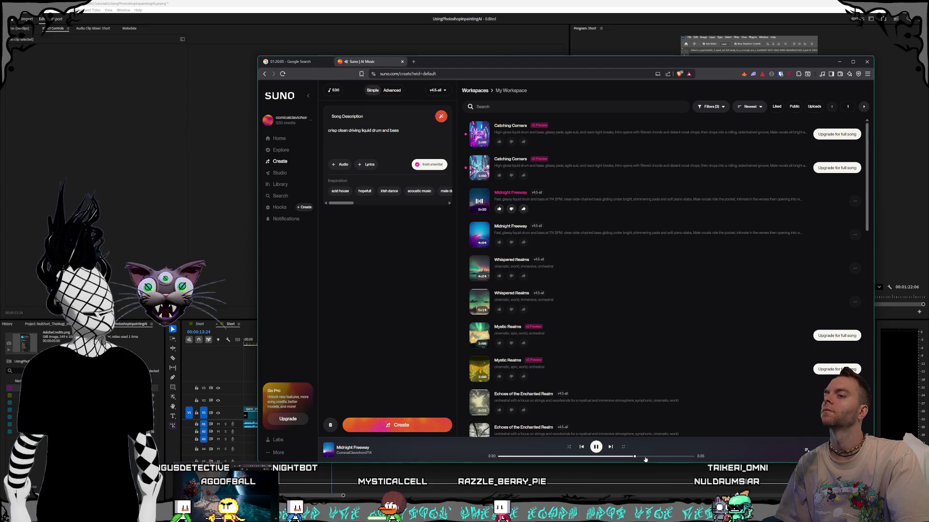
pyautogui.click(671, 457)
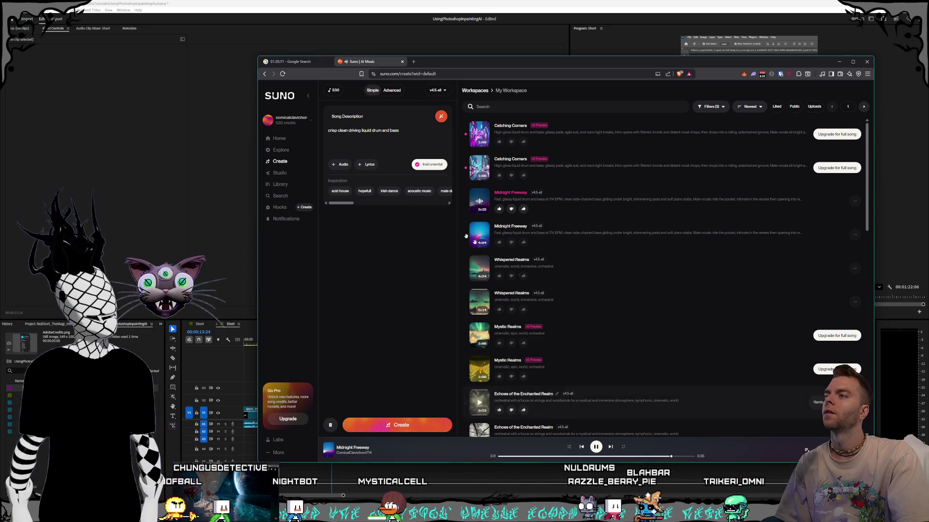
# Step: Delete 'liquid' so the description reads 'crisp clean driving drum and bass'
pyautogui.doubleClick(360, 131)
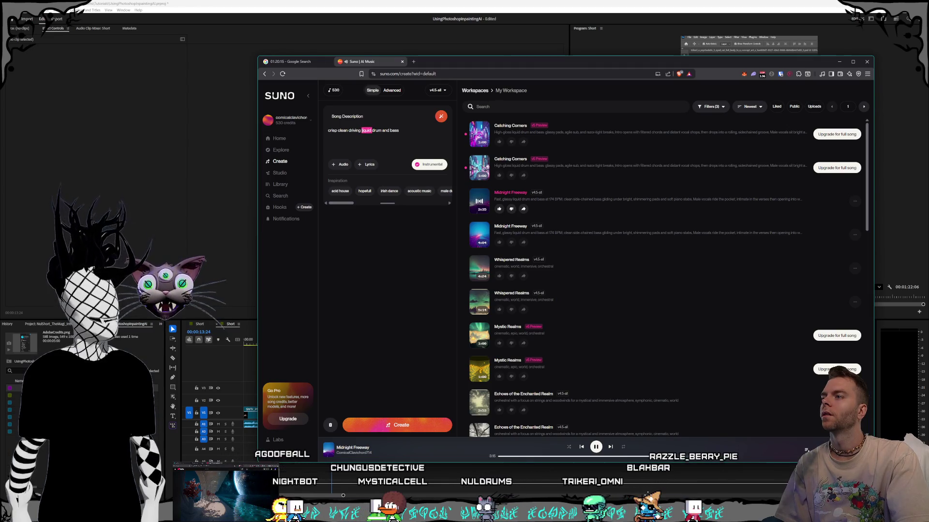
pyautogui.press('BackSpace')
pyautogui.click(398, 133)
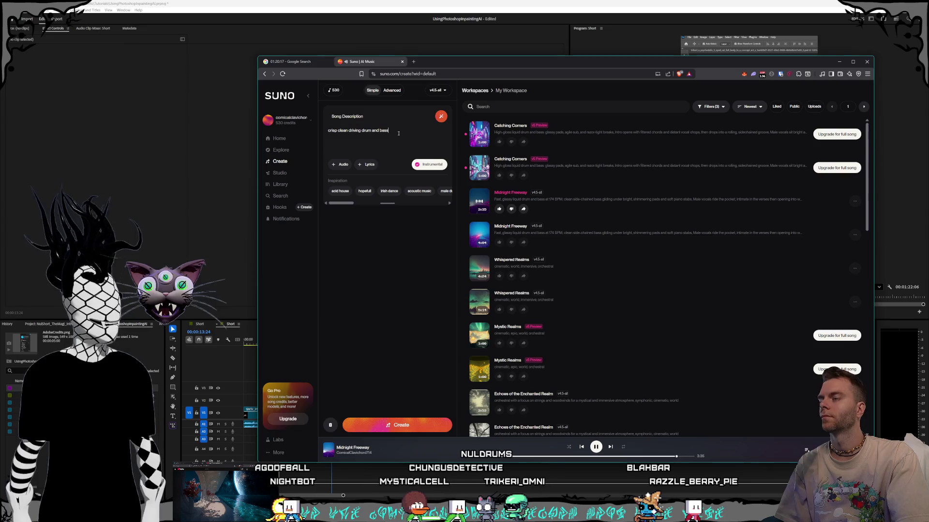
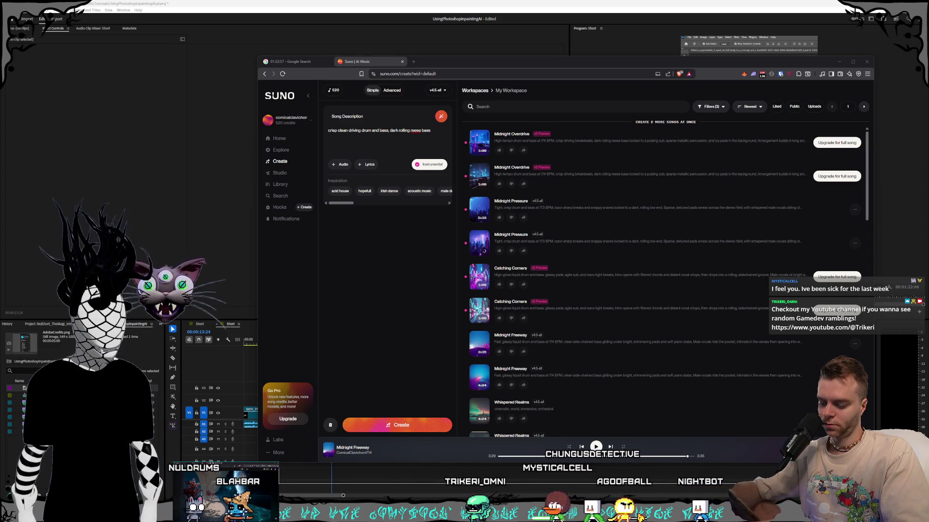
# Step: Play the 5:57 version of Midnight Pressure and skip ahead to around 2:10
pyautogui.scroll(-1, 662, 278)
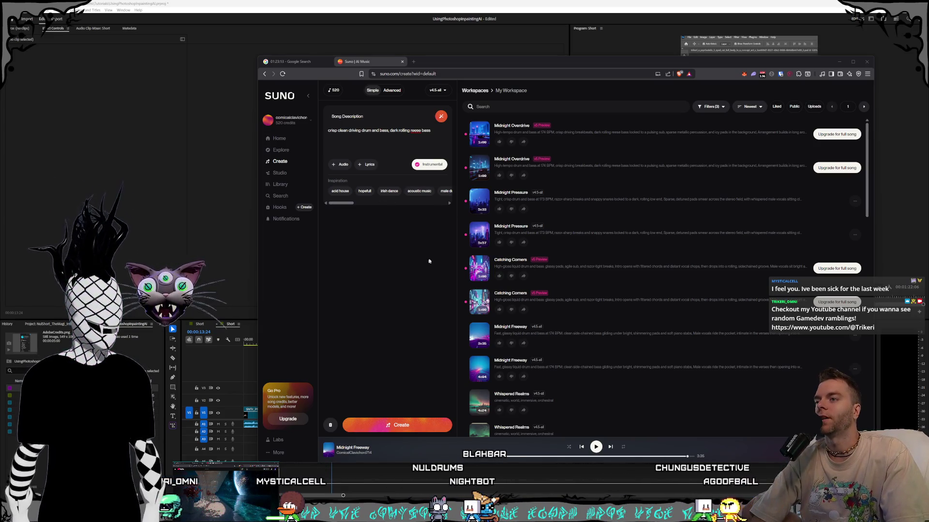
pyautogui.click(482, 240)
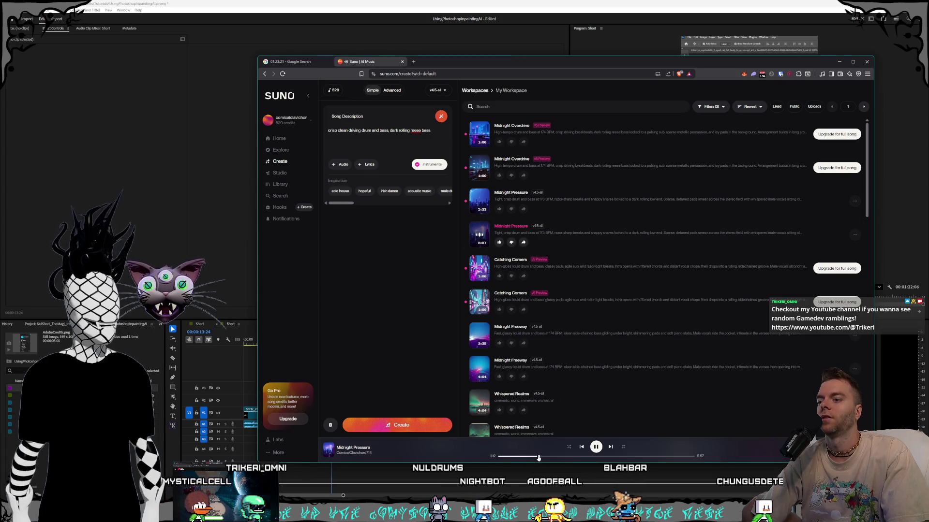
pyautogui.click(569, 456)
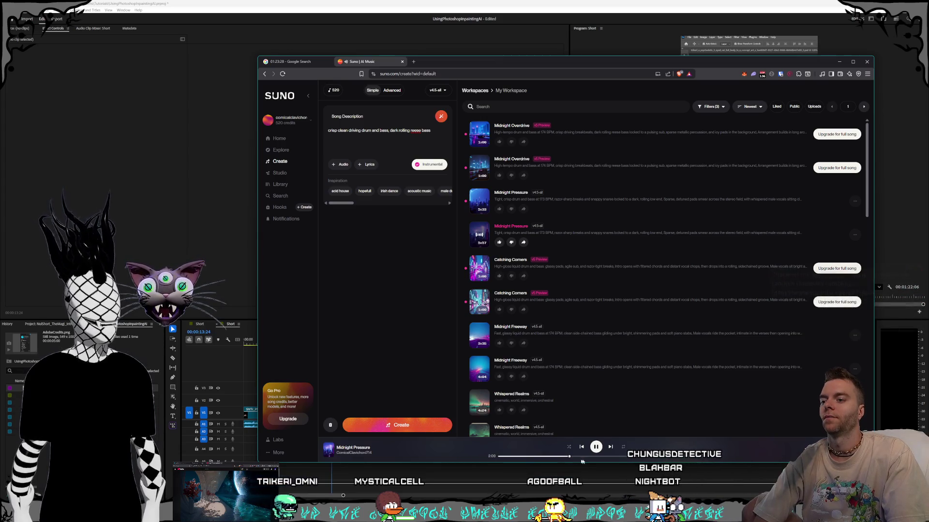
# Step: Seek forward through about 4:02 and 4:20 to 5:10, then start the 5:33 version
pyautogui.click(606, 457)
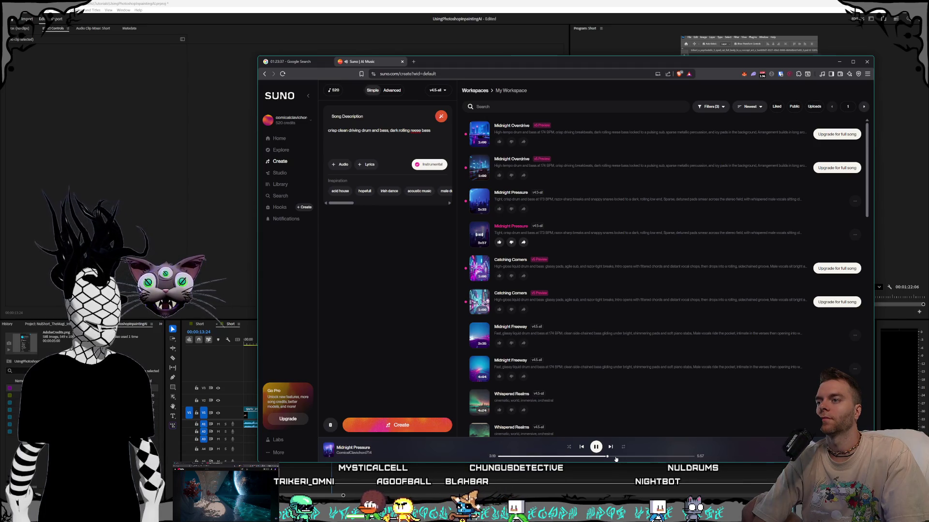
pyautogui.click(630, 457)
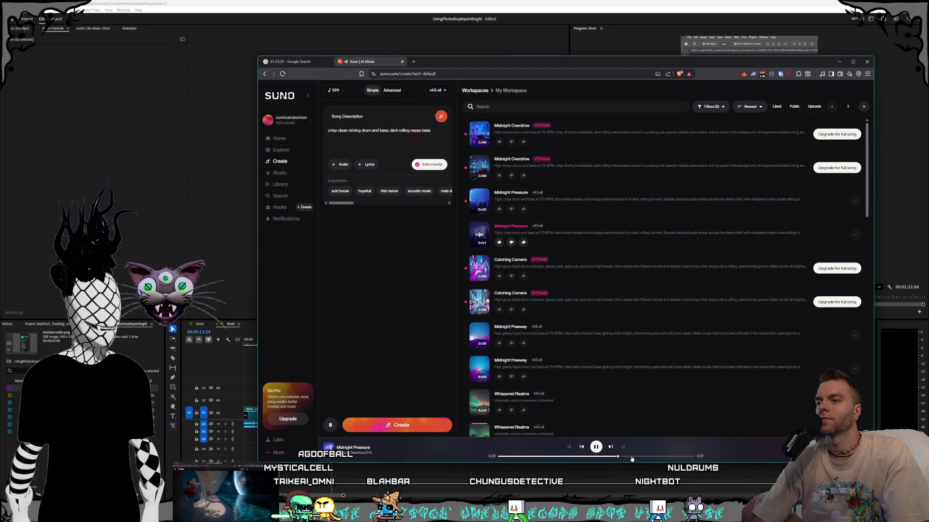
pyautogui.click(639, 457)
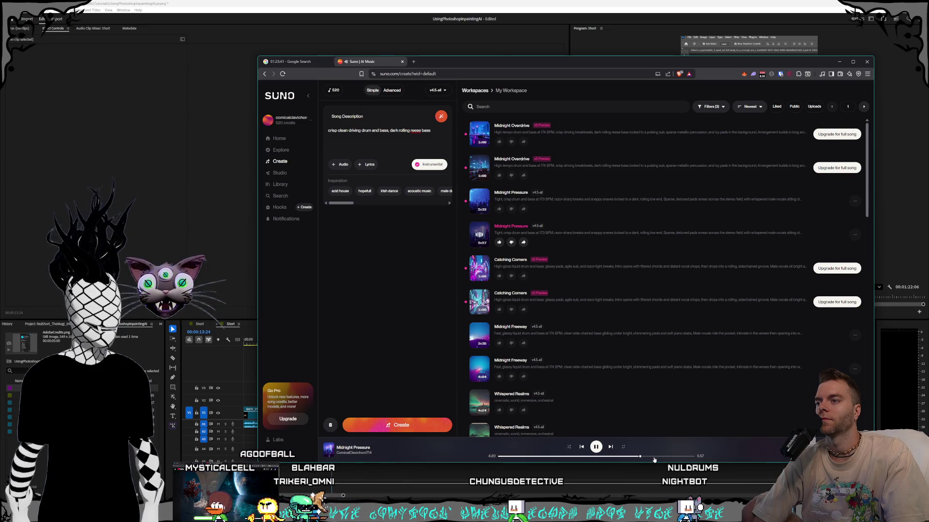
pyautogui.click(668, 457)
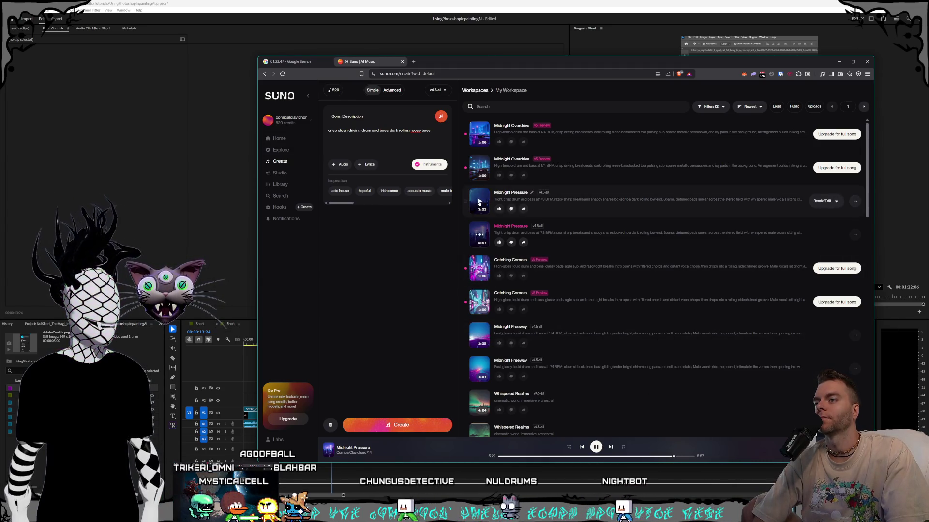
pyautogui.click(478, 201)
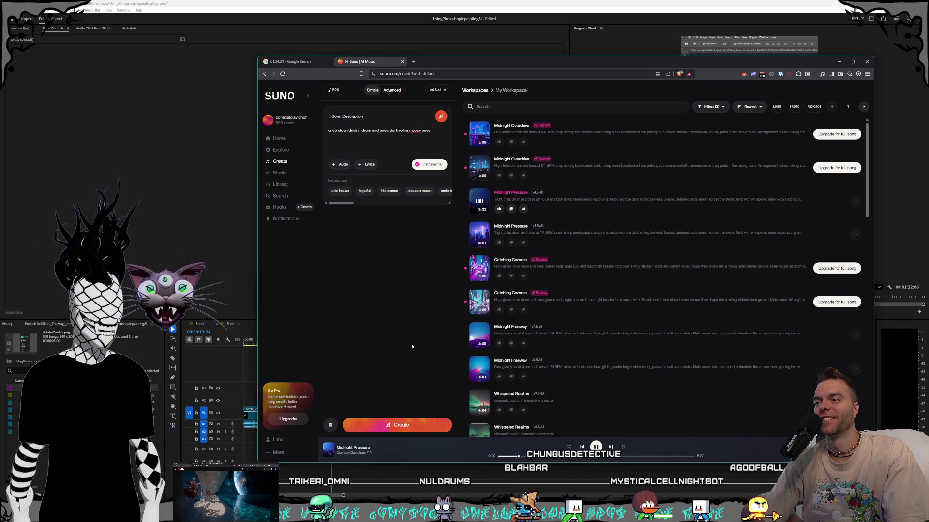
# Step: Deselect the song description text while the 5:33 version keeps playing
pyautogui.click(366, 336)
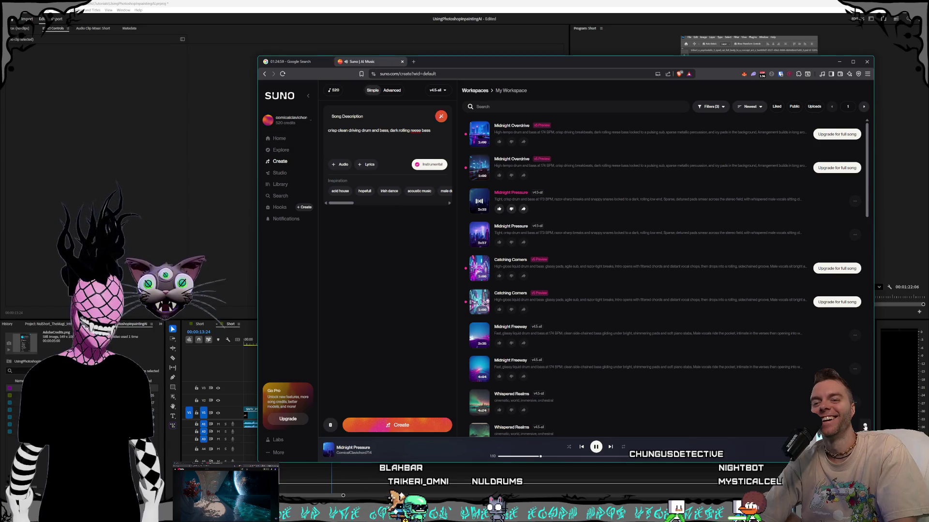
# Step: Skim the 5:33 version from about 1:40 forward to roughly 3:54
pyautogui.click(557, 456)
pyautogui.click(589, 456)
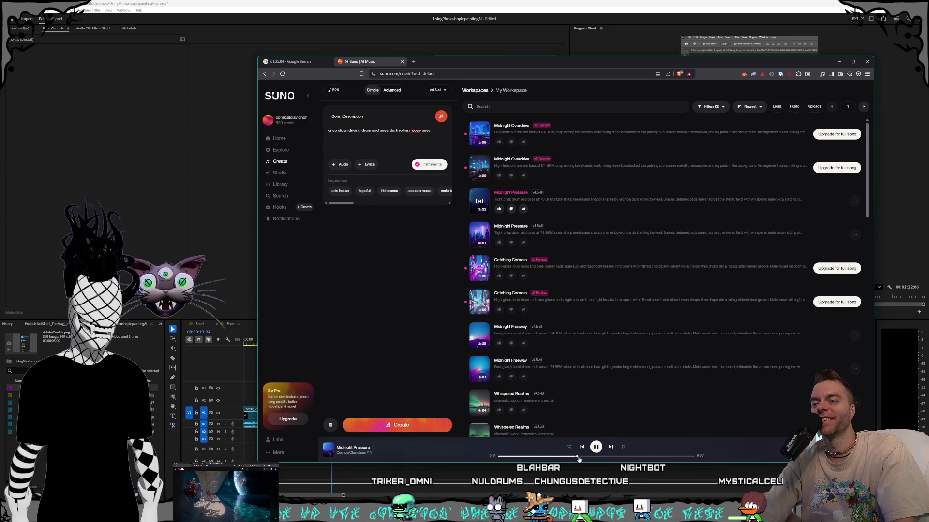
pyautogui.click(617, 456)
pyautogui.click(636, 456)
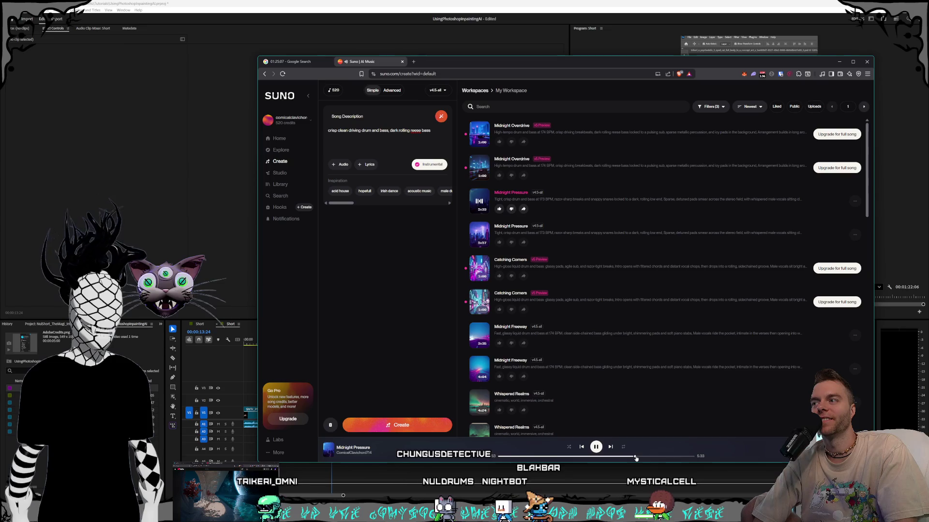
# Step: Switch to the 5:57 version and seek through about 2:02, 3:56 and 4:26
pyautogui.click(610, 447)
pyautogui.click(565, 456)
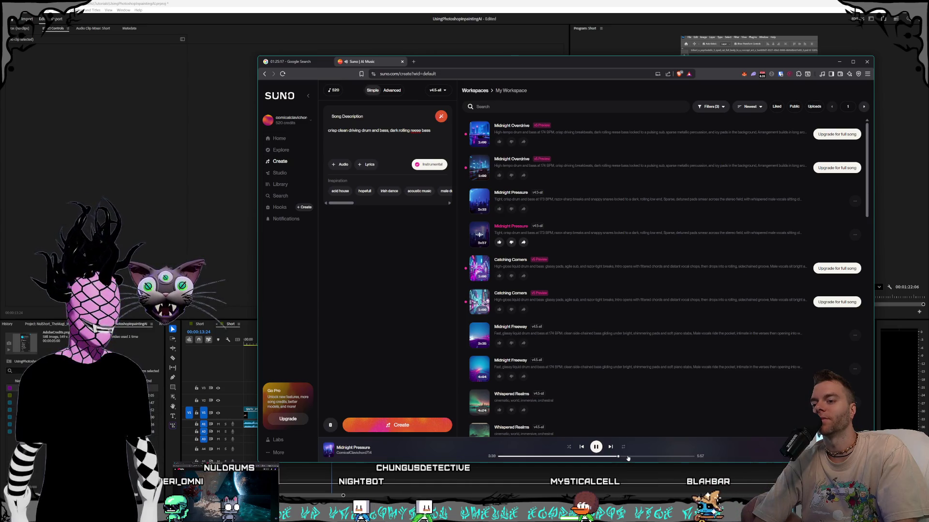
pyautogui.click(628, 456)
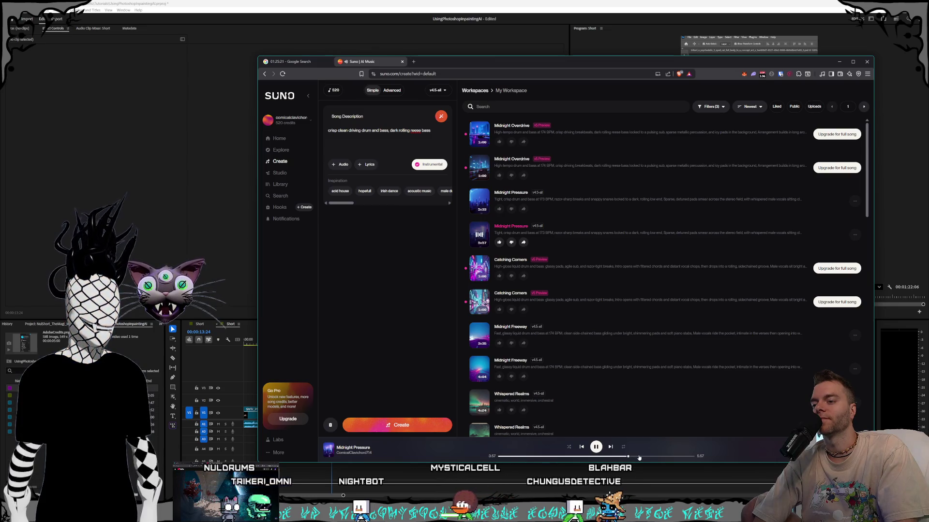
pyautogui.click(643, 456)
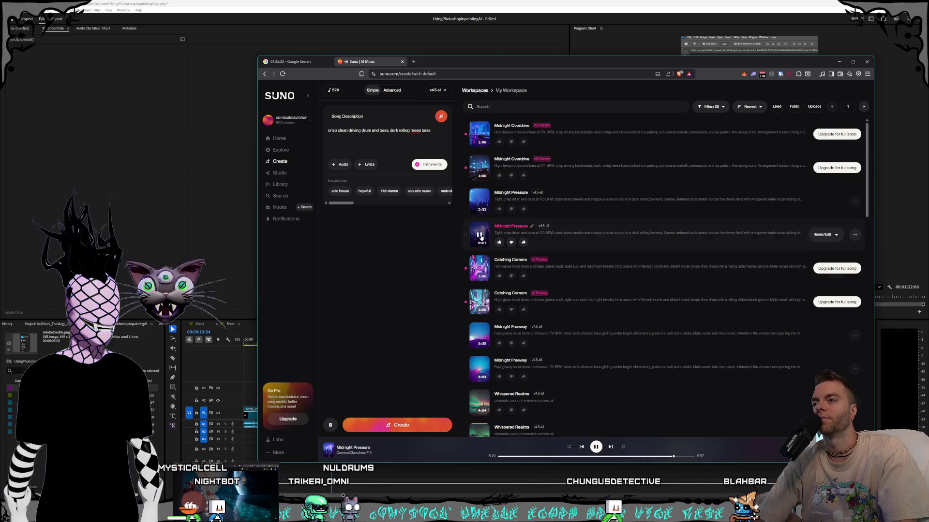
# Step: Download the 5:57 Midnight Pressure as MP3 Audio, proceeding without commercial rights
pyautogui.click(855, 235)
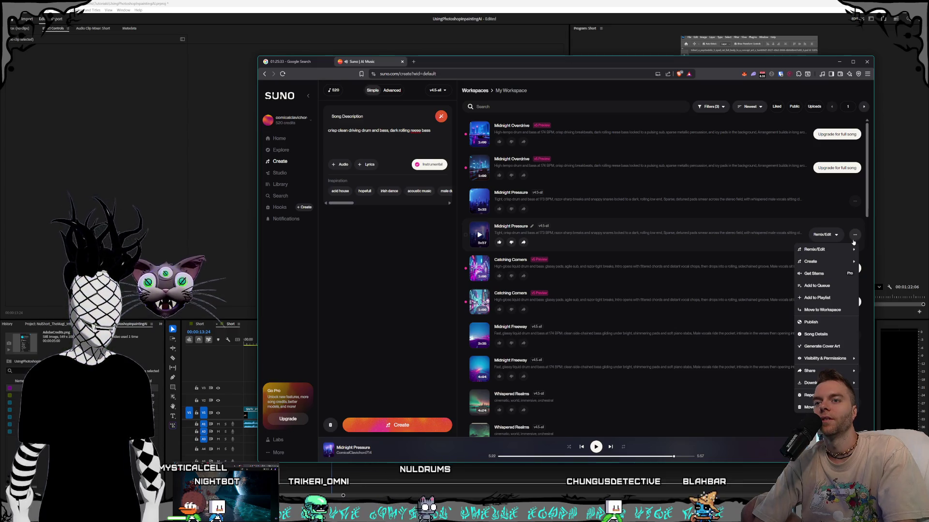
pyautogui.moveTo(841, 260)
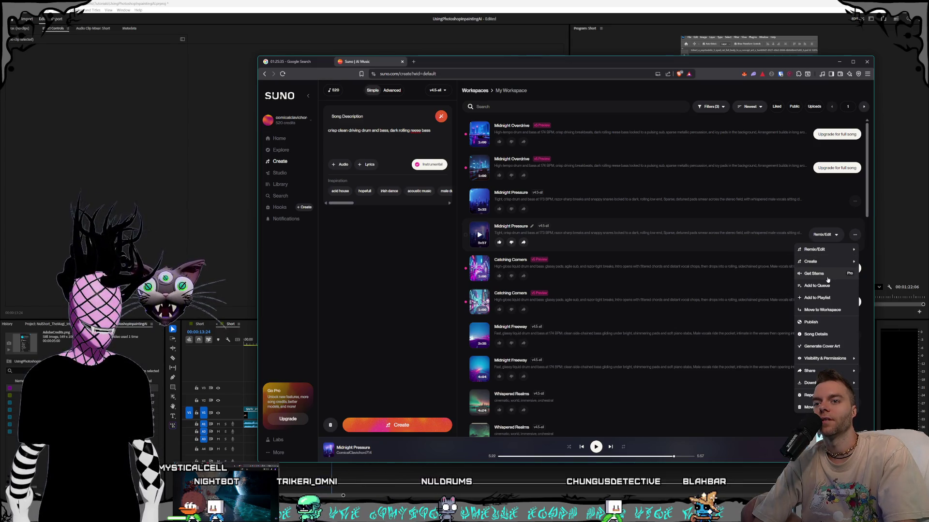
pyautogui.moveTo(815, 382)
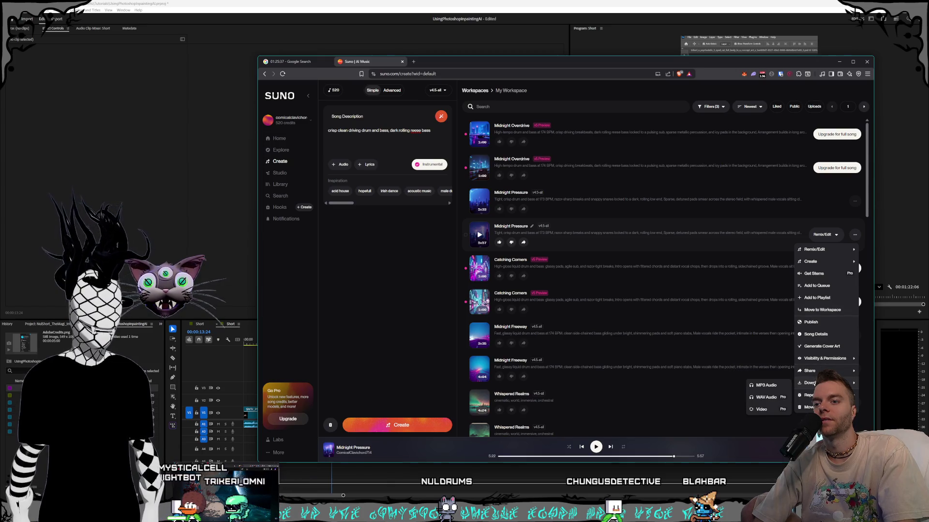
pyautogui.click(765, 386)
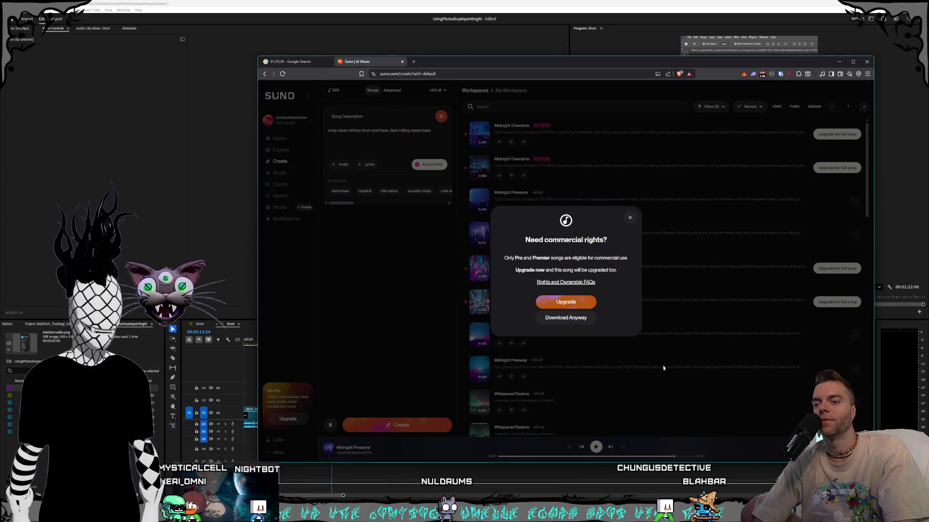
pyautogui.click(581, 319)
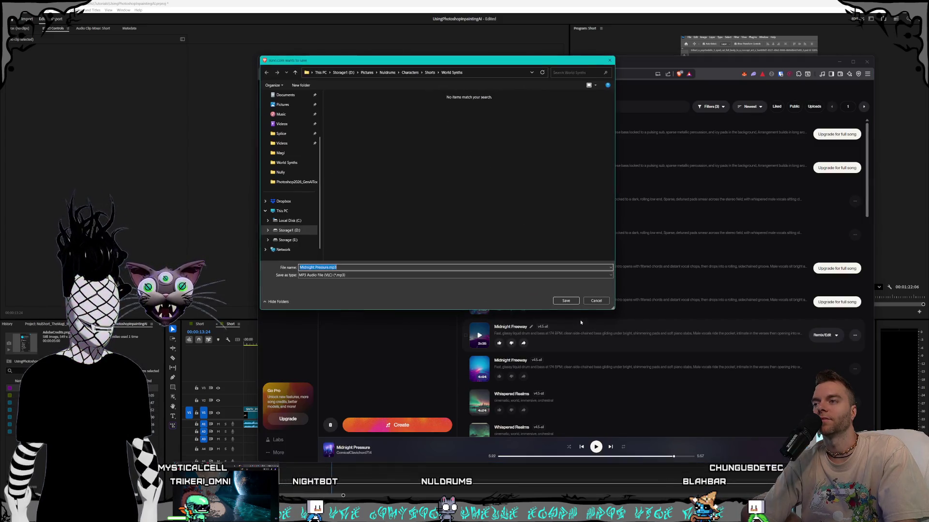
# Step: Save Midnight Pressure.mp3 into D: > Video Productions > … > Shorts > Tutorials > Photoshop2026_GenAITool
pyautogui.moveTo(441, 60); pyautogui.dragTo(726, 161)
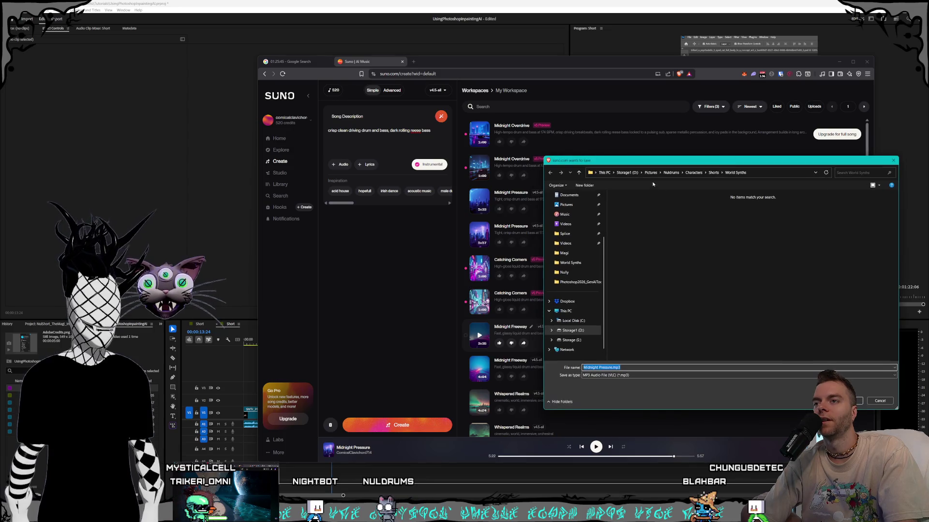
pyautogui.click(627, 173)
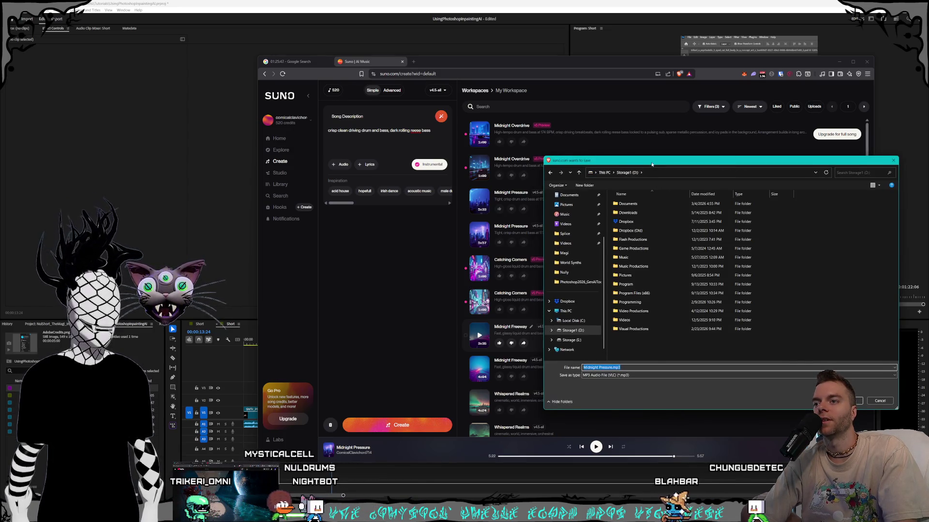
pyautogui.moveTo(632, 160); pyautogui.dragTo(610, 150)
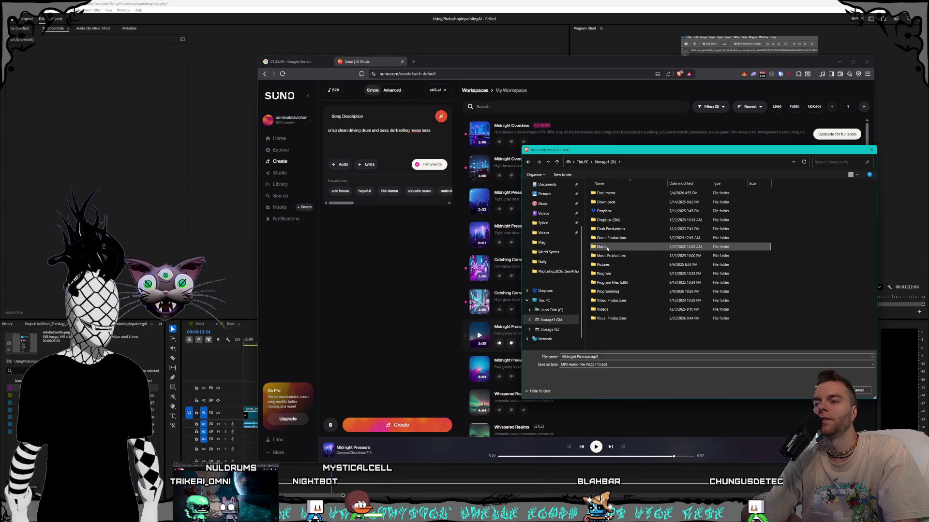
pyautogui.doubleClick(611, 300)
pyautogui.doubleClick(602, 220)
pyautogui.doubleClick(602, 265)
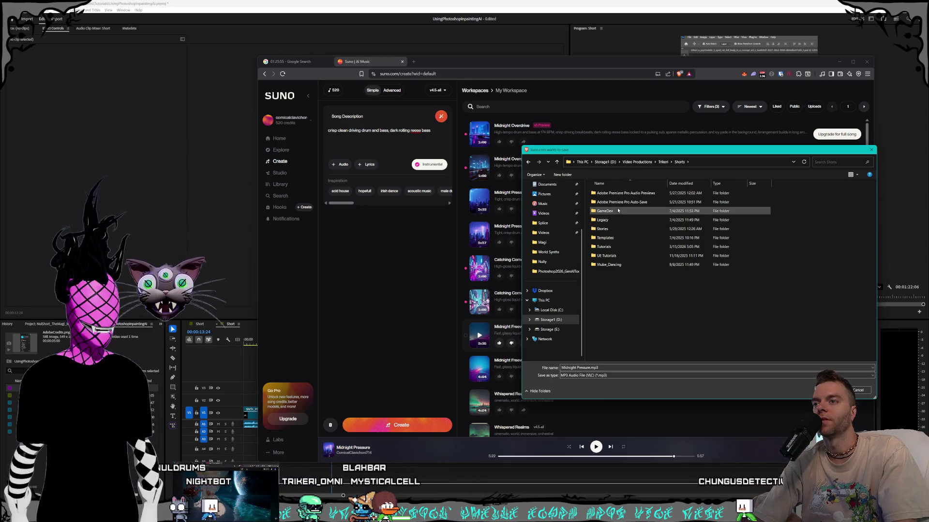
pyautogui.doubleClick(606, 247)
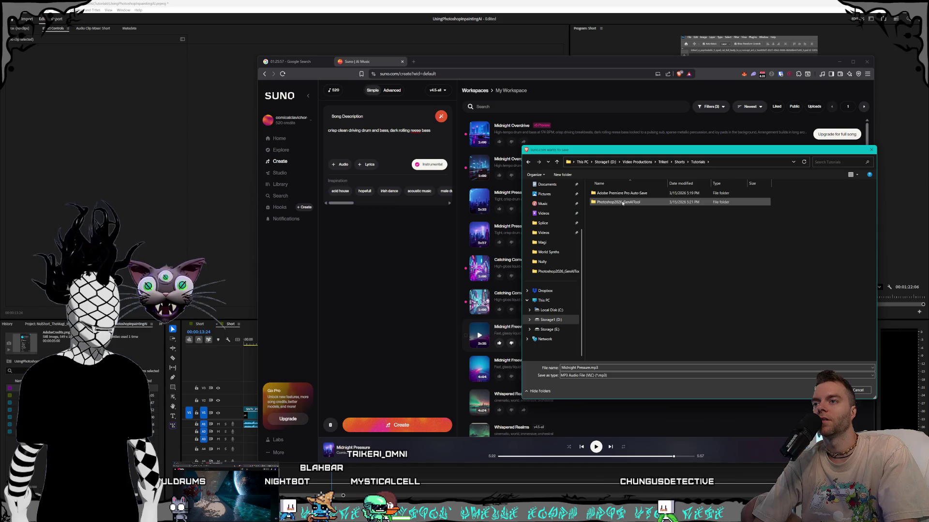
pyautogui.doubleClick(618, 202)
pyautogui.click(808, 391)
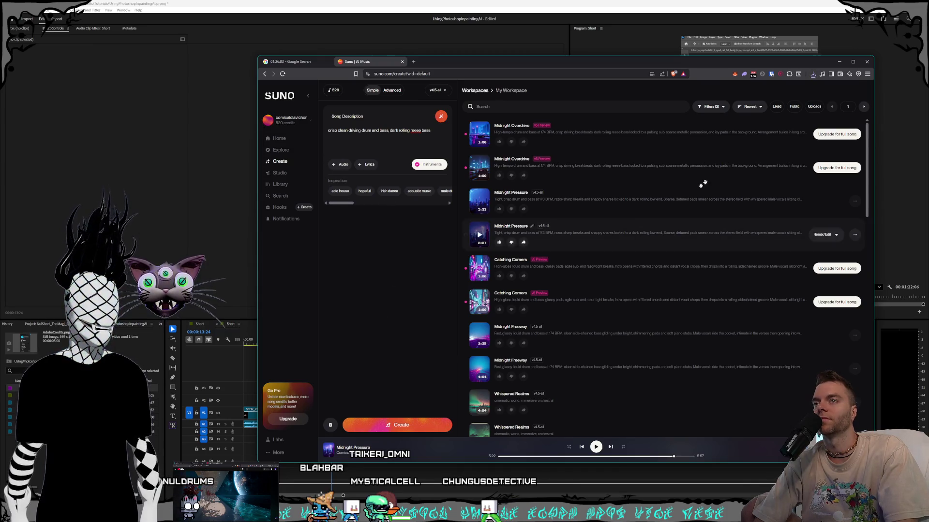
pyautogui.moveTo(814, 62)
pyautogui.mouseDown()
pyautogui.moveTo(839, 61)
pyautogui.moveTo(829, 61)
pyautogui.mouseUp()
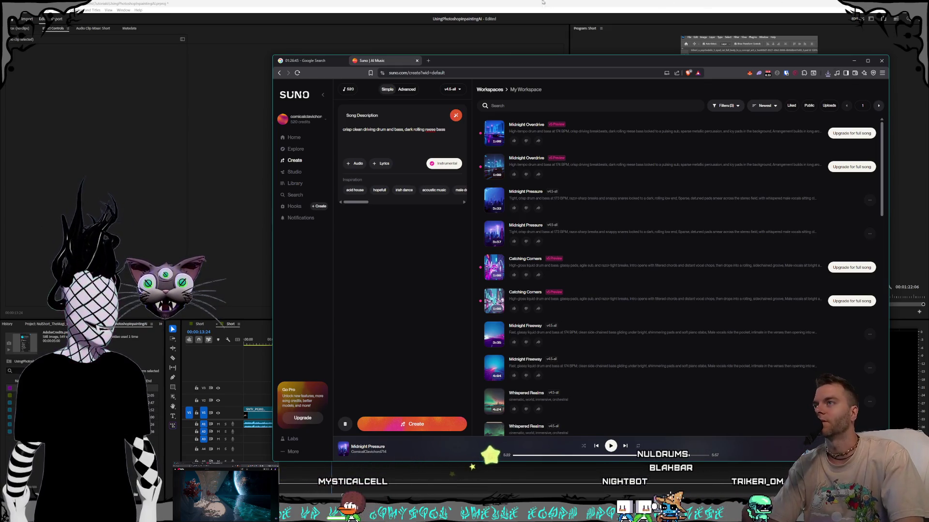
pyautogui.click(406, 2)
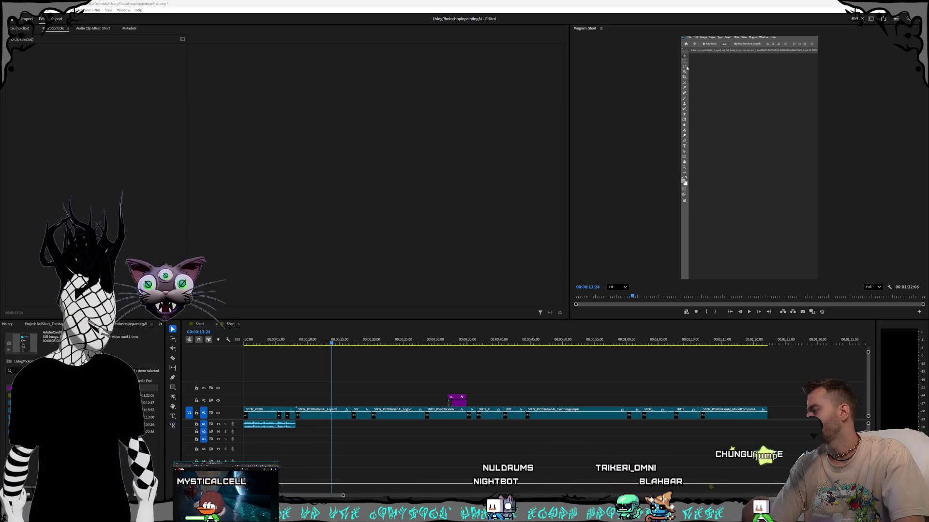
# Step: Drag Midnight Pressure.mp3 from File Explorer onto the Short sequence's audio track
pyautogui.press('super+e')
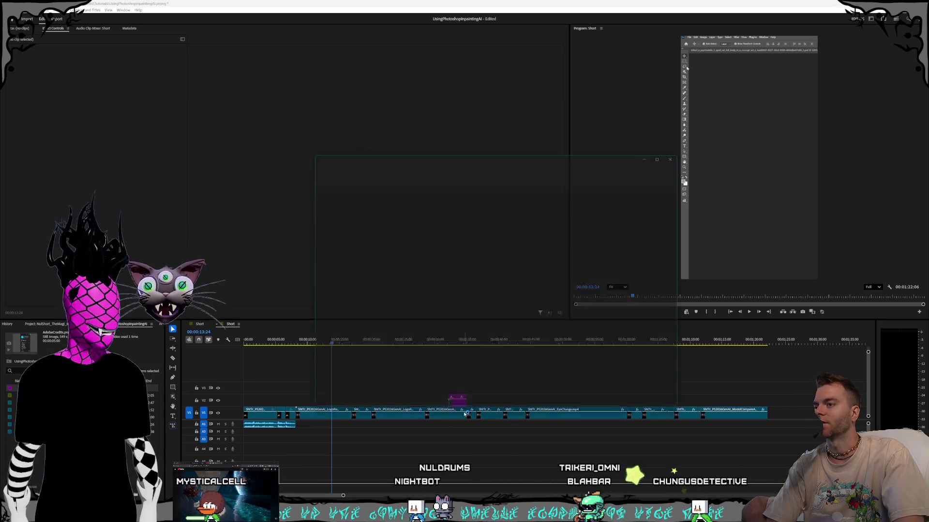
pyautogui.rightClick(453, 313)
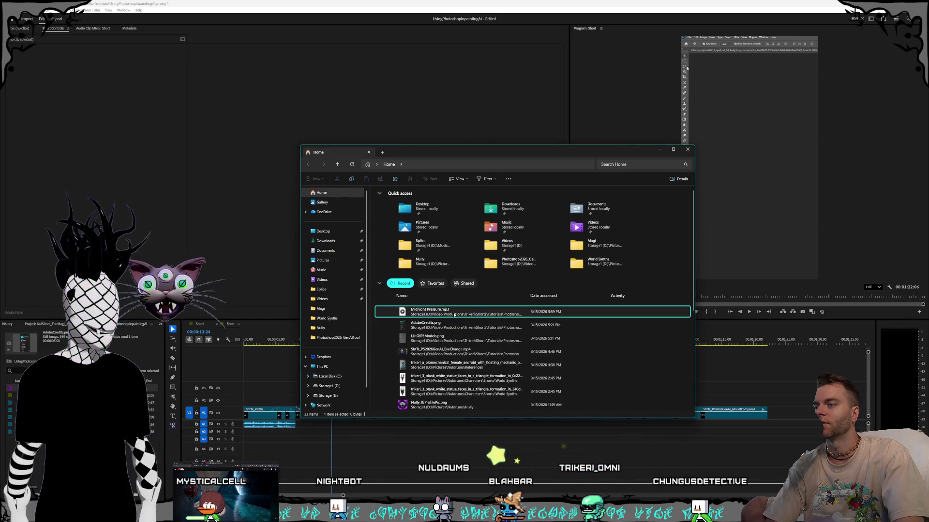
pyautogui.press('Escape')
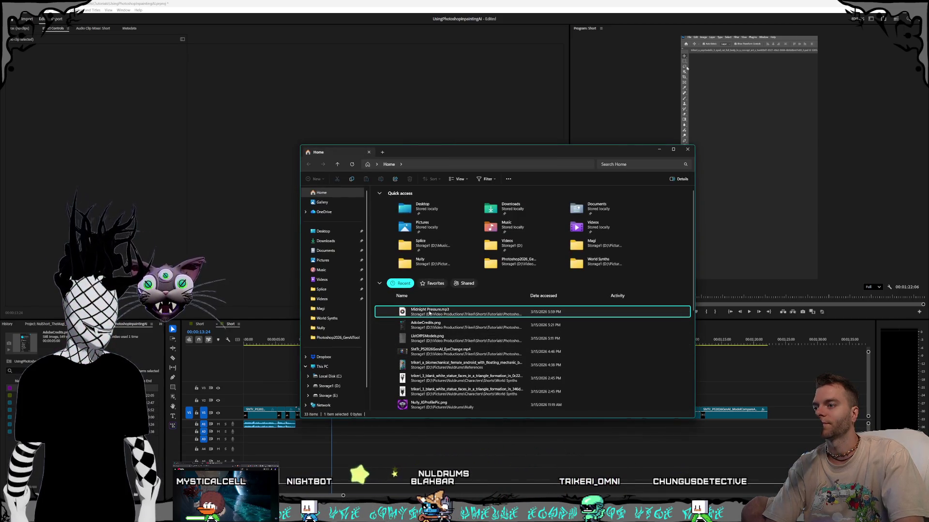
pyautogui.moveTo(430, 312)
pyautogui.mouseDown()
pyautogui.moveTo(249, 442)
pyautogui.moveTo(268, 437)
pyautogui.mouseUp()
pyautogui.click(400, 440)
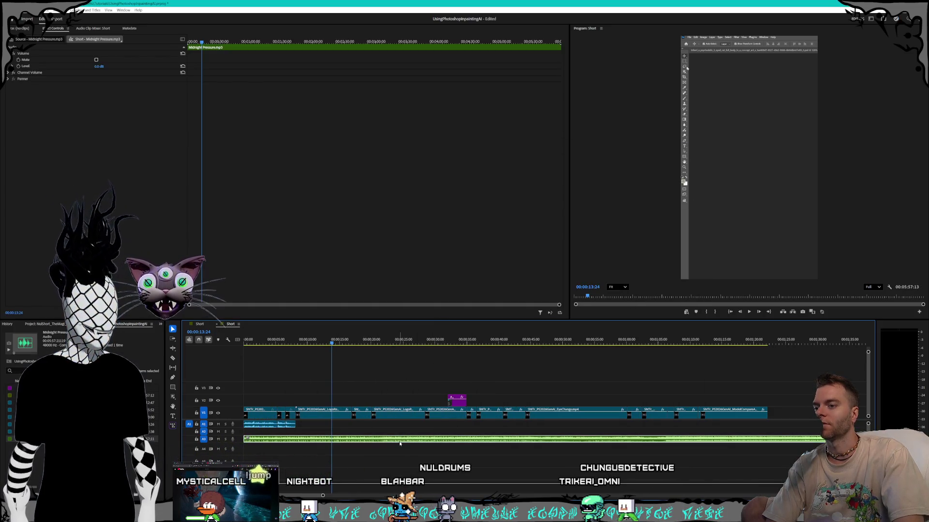